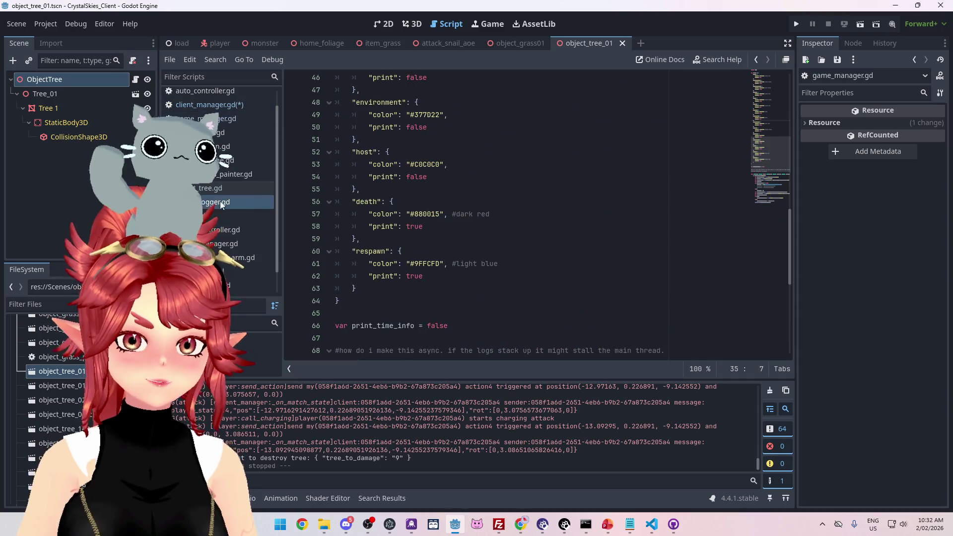
# - Duplicate the respawn log category below itself and rename the copy's key to "fx"
pyautogui.moveTo(362, 288); pyautogui.dragTo(352, 253)
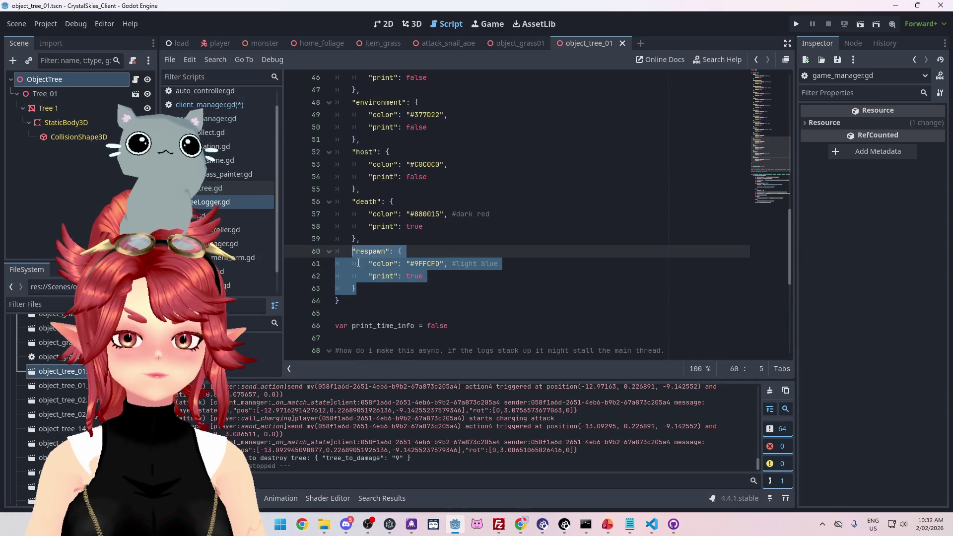
pyautogui.hotkey('ctrl', 'c')
pyautogui.click(376, 290)
pyautogui.press('Return')
pyautogui.hotkey('ctrl', 'v')
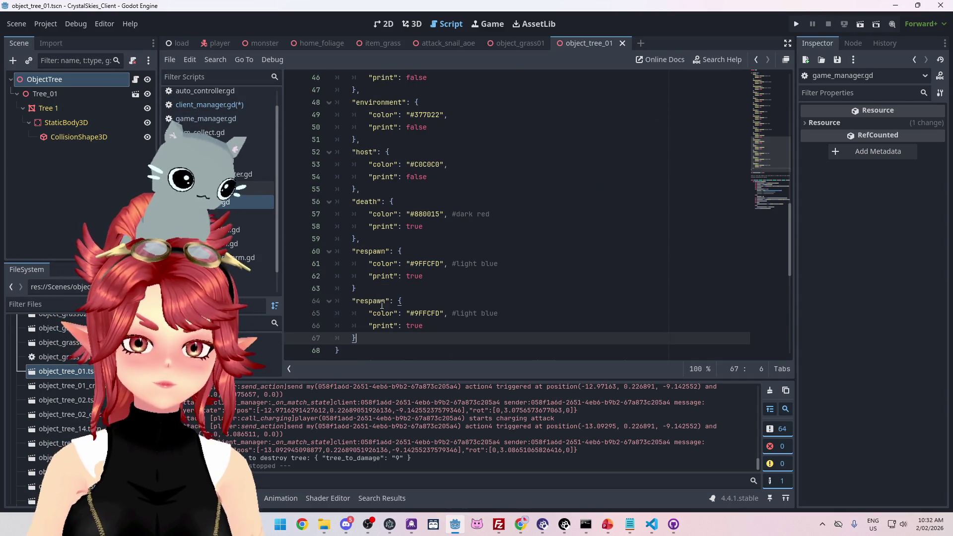
pyautogui.click(366, 285)
pyautogui.write(',')
pyautogui.doubleClick(378, 300)
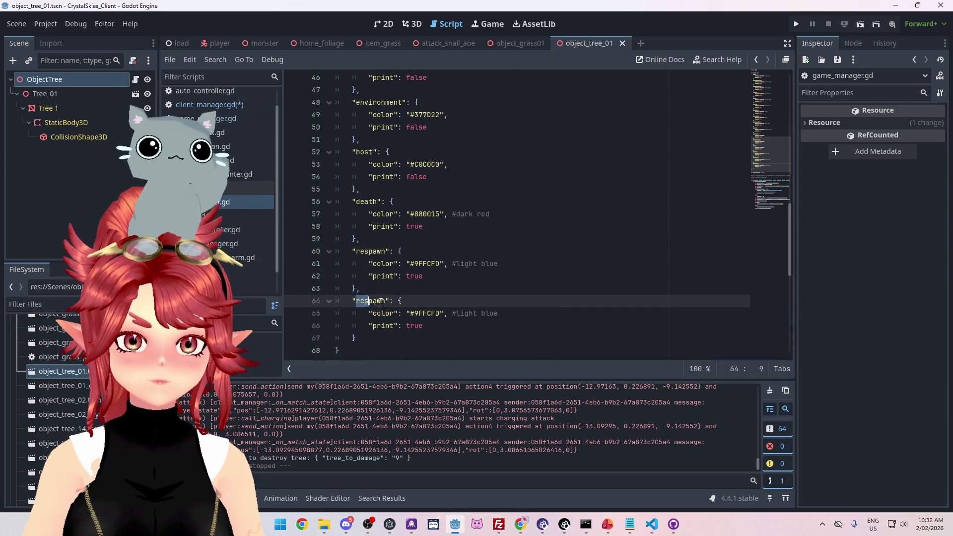
pyautogui.write('rx')
pyautogui.click(456, 325)
# - Give the fx entry the host entry's colour "#C0C0C0" and save the logger script
pyautogui.scroll(-1, 477, 278)
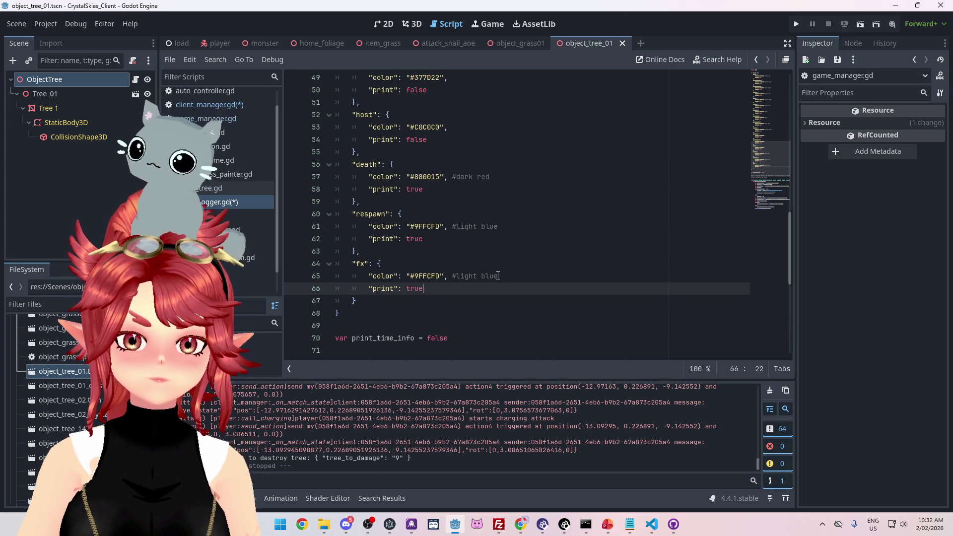
pyautogui.scroll(10, 437, 217)
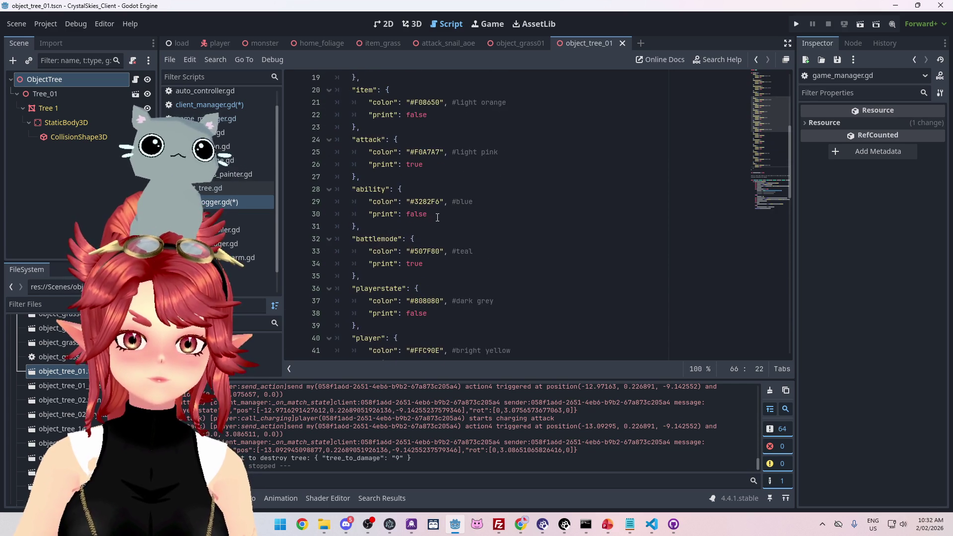
pyautogui.scroll(-10, 437, 220)
pyautogui.scroll(6, 439, 236)
pyautogui.scroll(-5, 440, 236)
pyautogui.moveTo(406, 164); pyautogui.dragTo(443, 165)
pyautogui.moveTo(407, 313); pyautogui.dragTo(498, 313)
pyautogui.hotkey('ctrl', 'v')
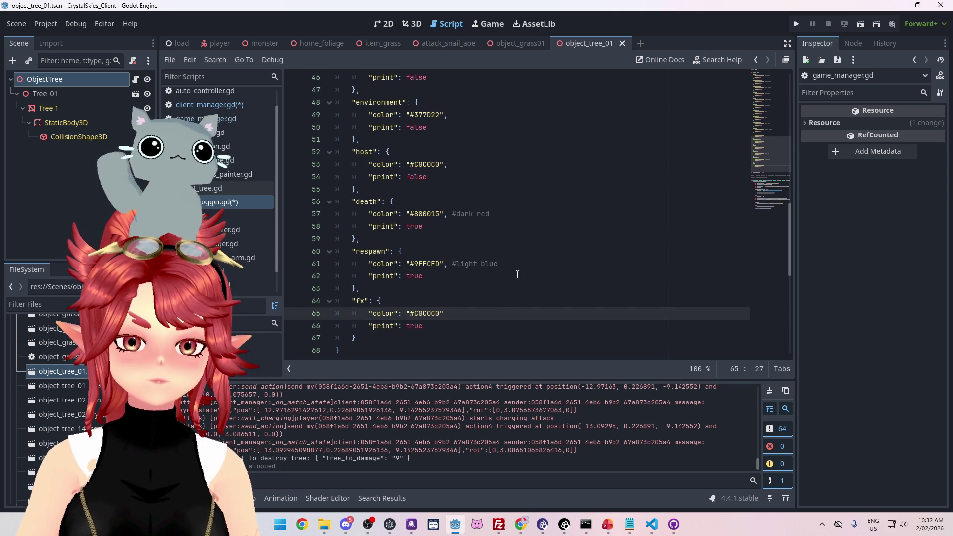
pyautogui.click(517, 274)
pyautogui.hotkey('ctrl', 's')
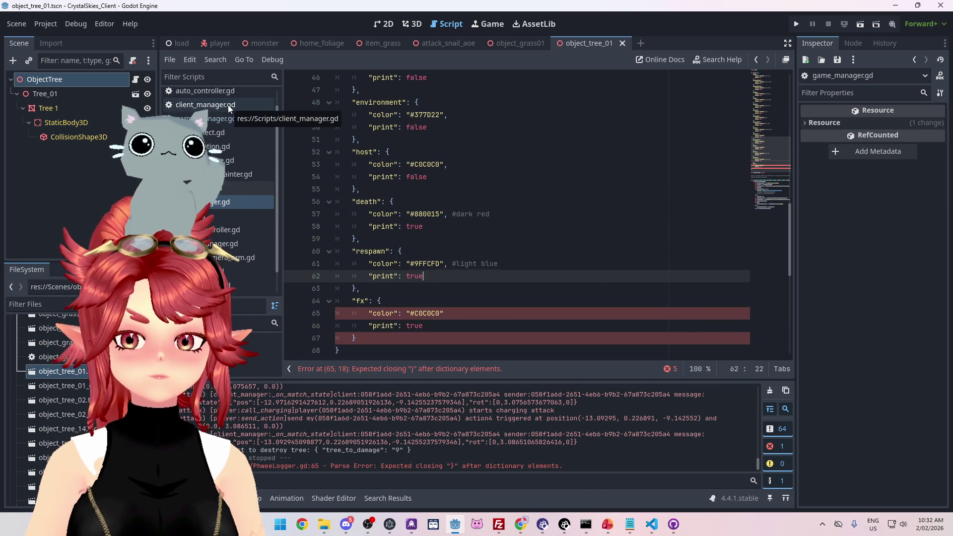
pyautogui.click(453, 313)
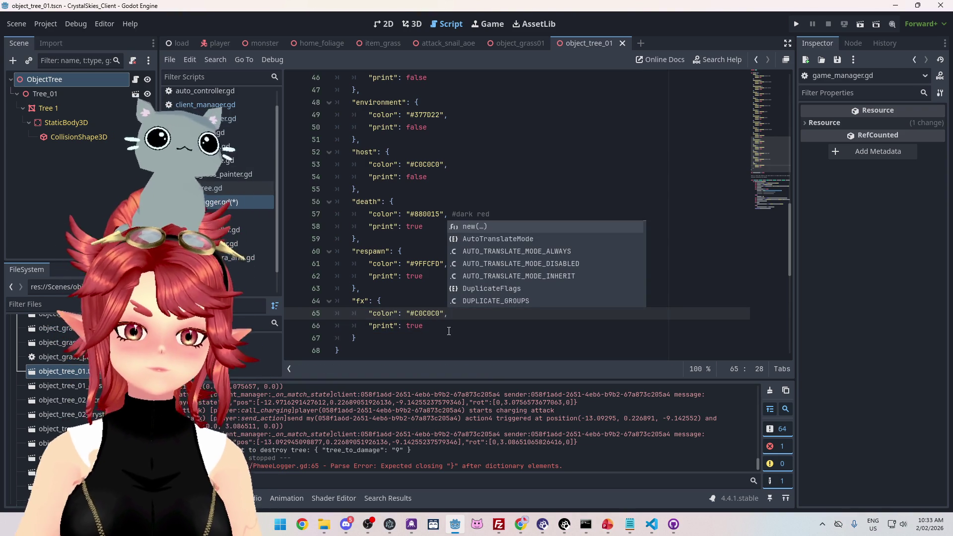
pyautogui.click(451, 332)
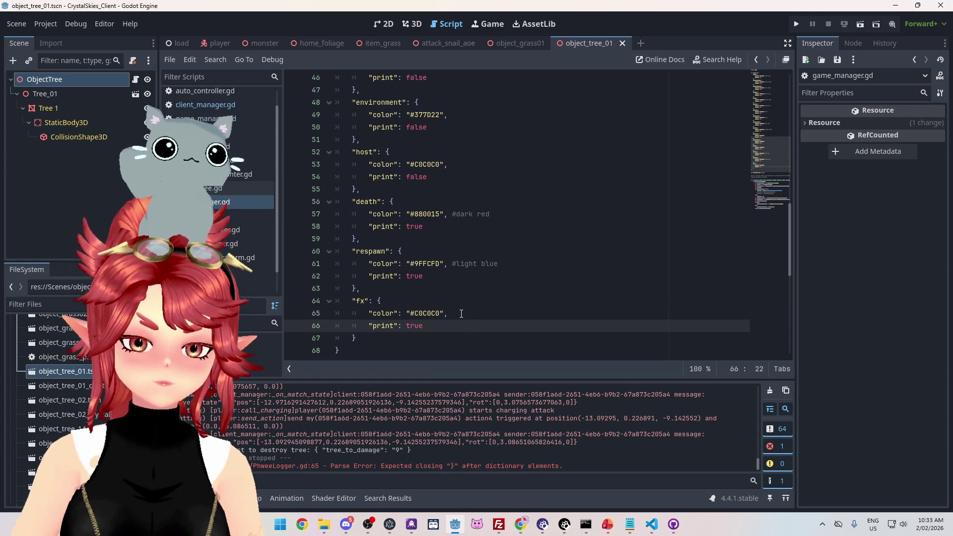
# - Open client_manager.gd from the Scripts list
pyautogui.click(463, 315)
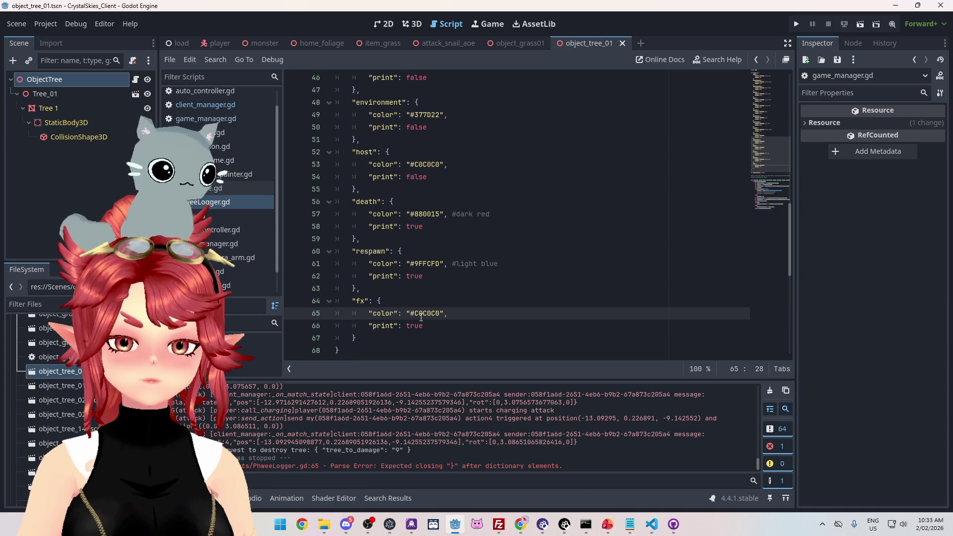
pyautogui.click(214, 106)
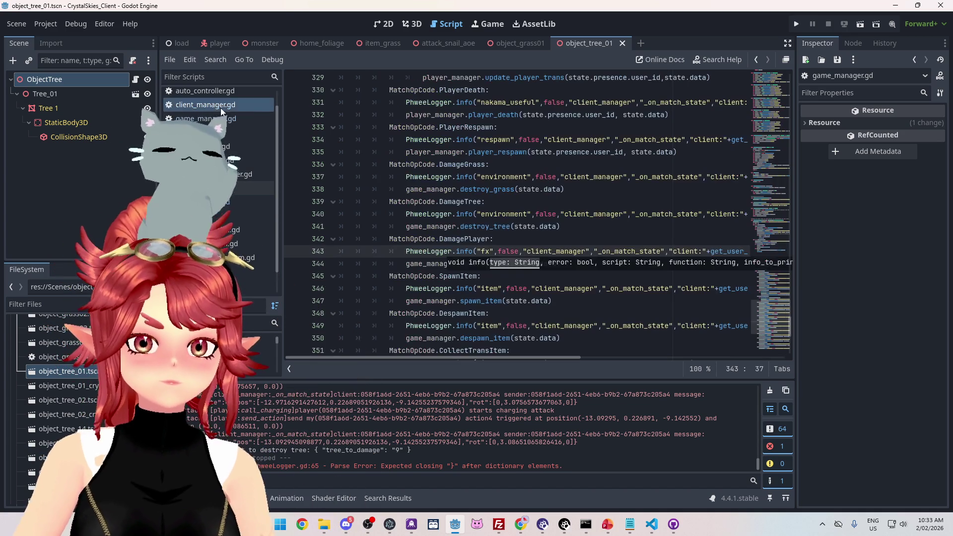
# - Replace destroy_tree with damage_player in the DamagePlayer handler on line 344
pyautogui.click(510, 288)
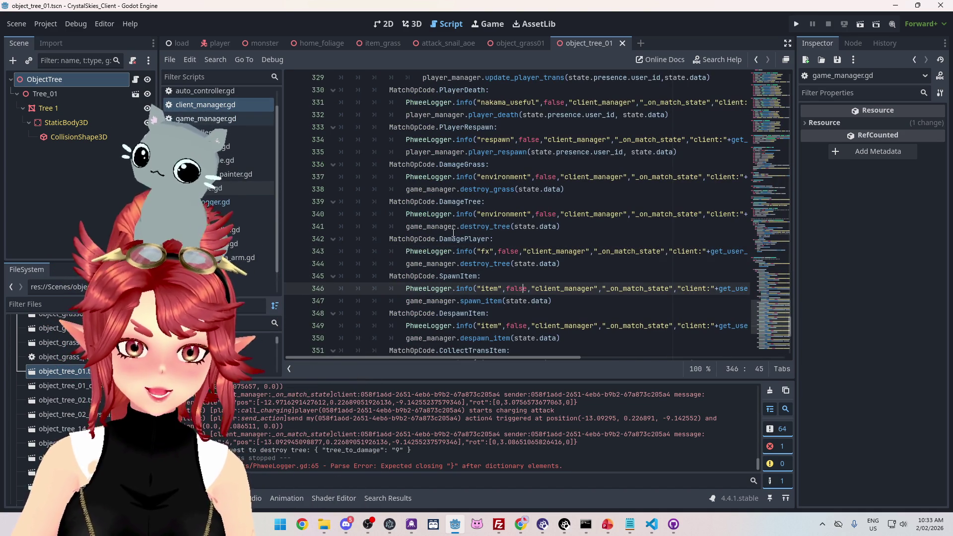
pyautogui.click(418, 264)
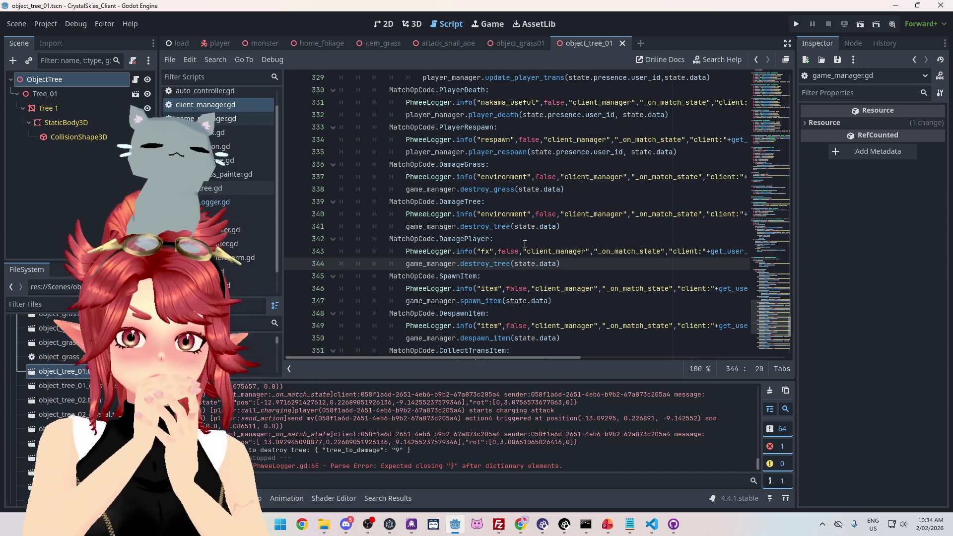
pyautogui.click(462, 264)
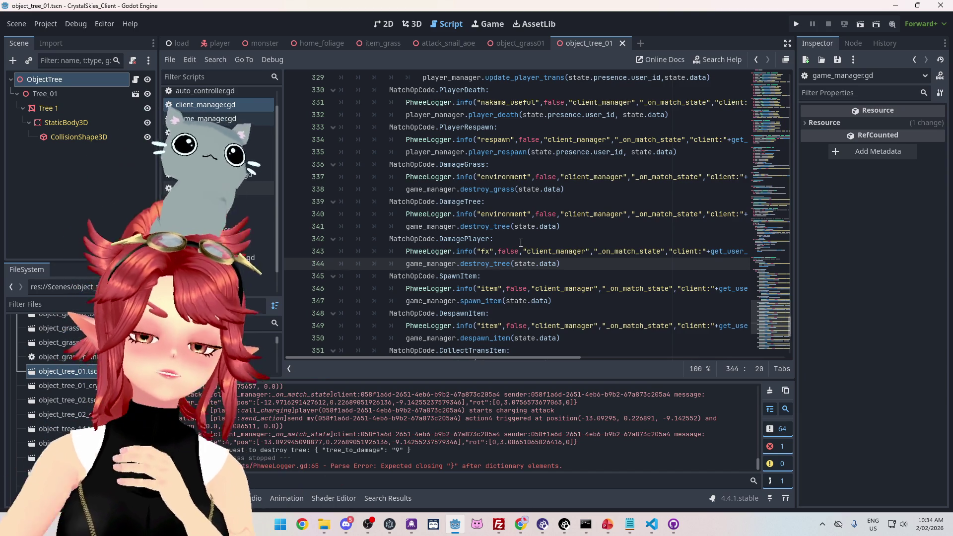
pyautogui.moveTo(462, 263); pyautogui.dragTo(509, 267)
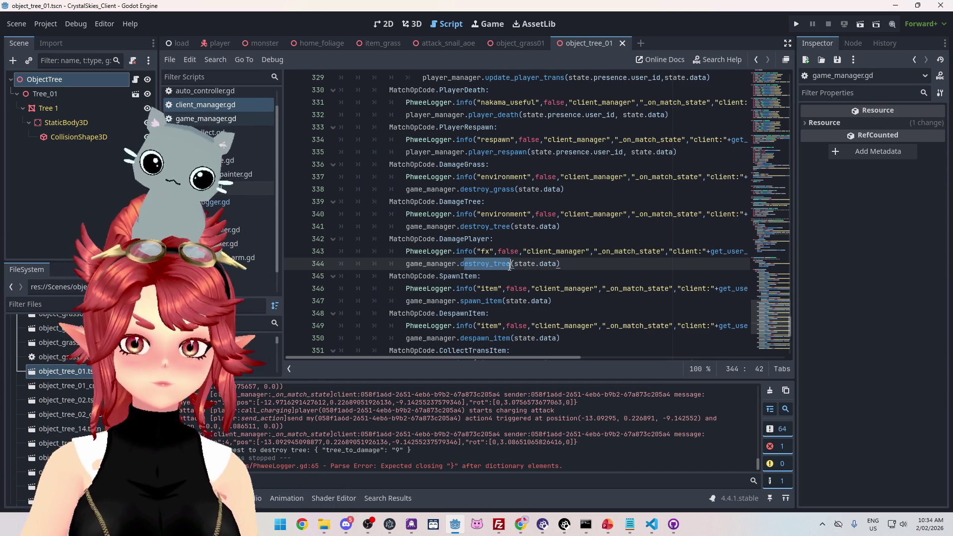
pyautogui.write('damage_player')
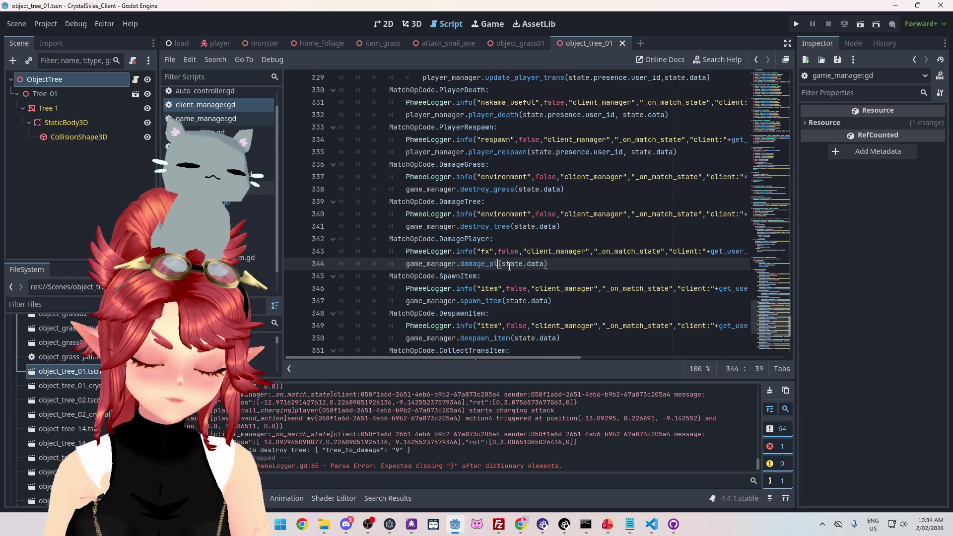
pyautogui.click(497, 272)
pyautogui.click(472, 267)
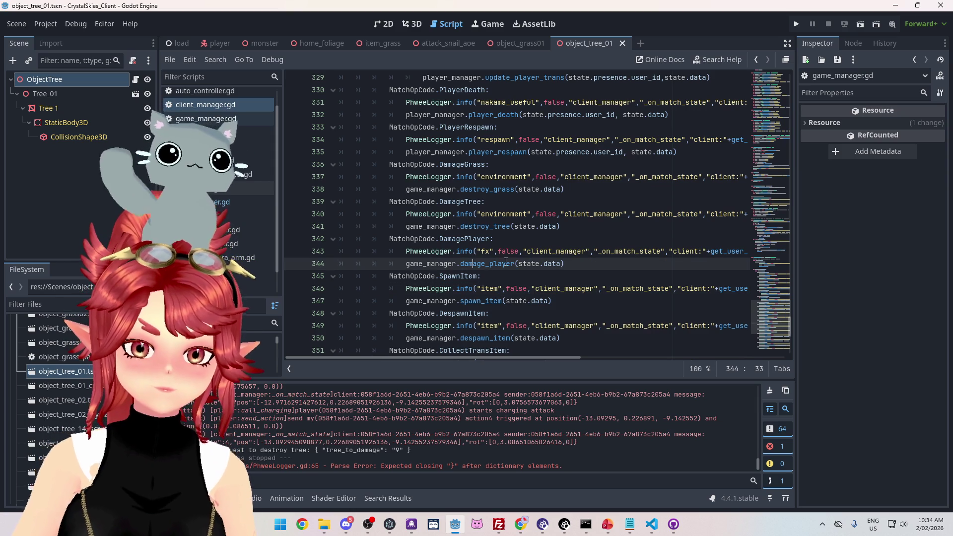
pyautogui.click(431, 263)
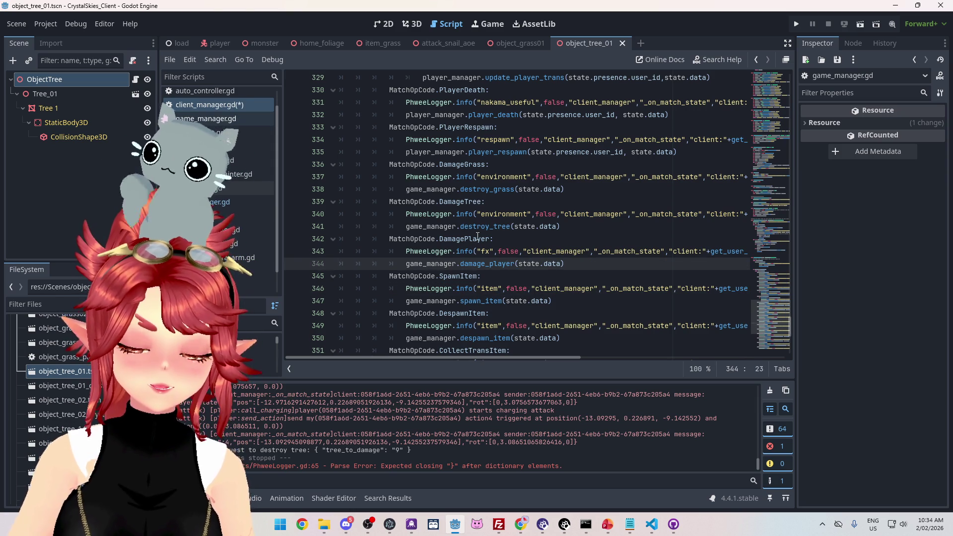
# - Search the whole project for DamagePlayer
pyautogui.doubleClick(438, 240)
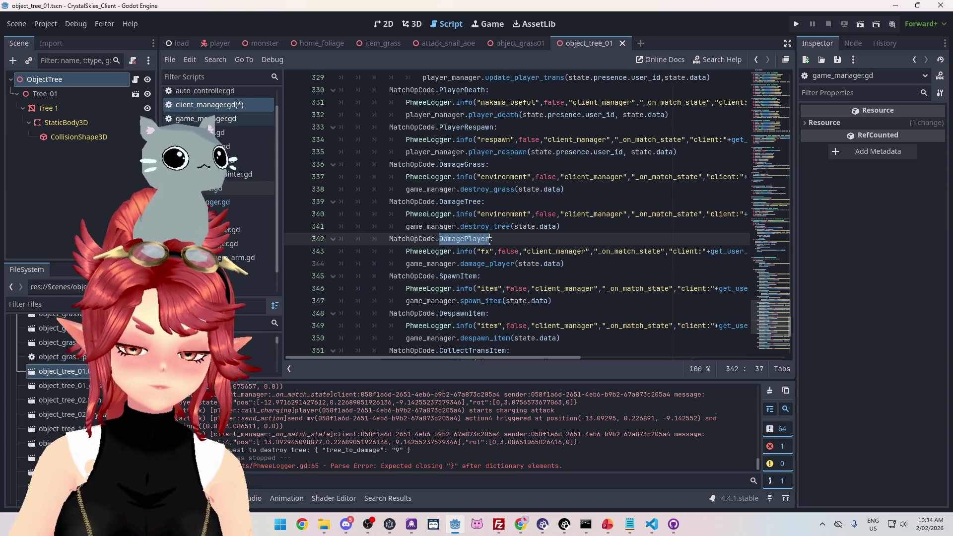
pyautogui.hotkey('ctrl', 'shift', 'f')
pyautogui.click(489, 302)
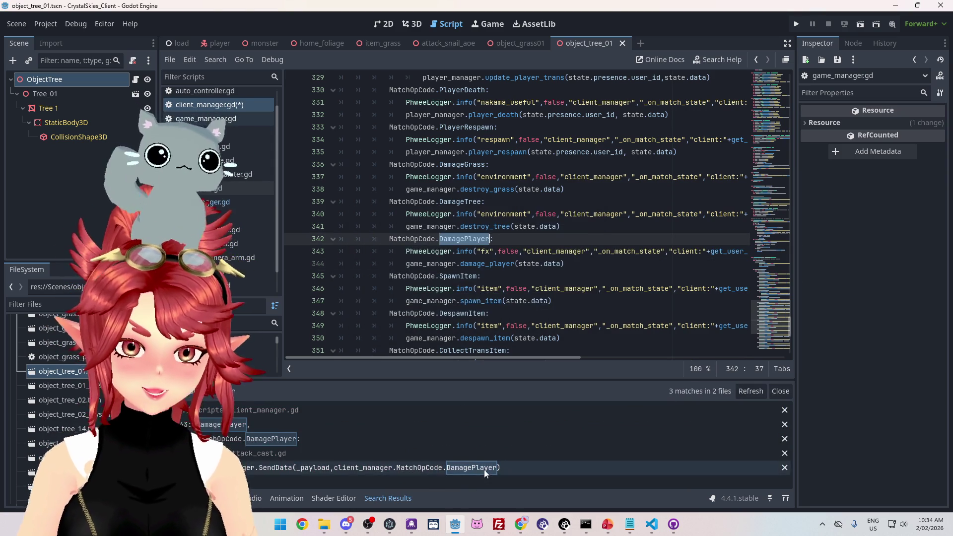
# - Open the attack_cast.gd DamagePlayer match and scroll to its deal_damage function
pyautogui.click(481, 468)
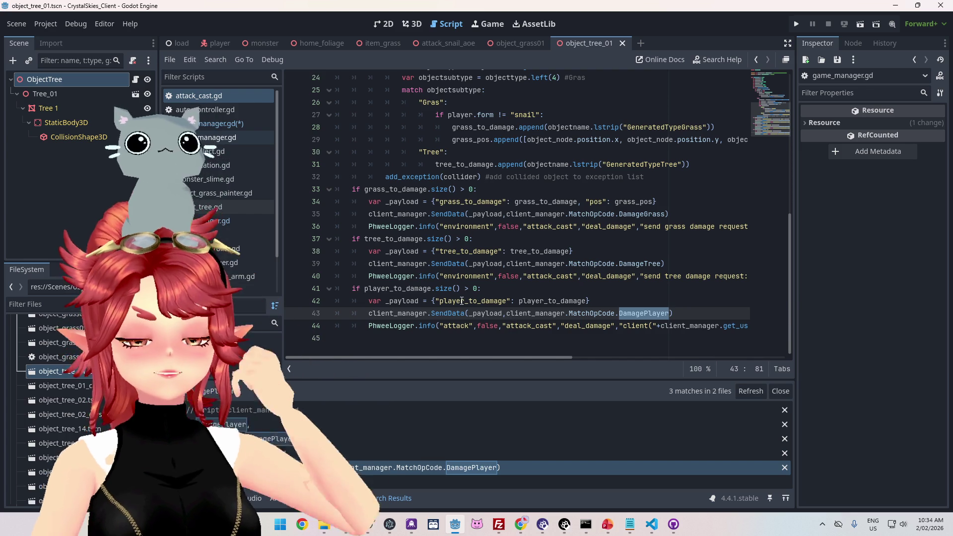
pyautogui.scroll(7, 569, 316)
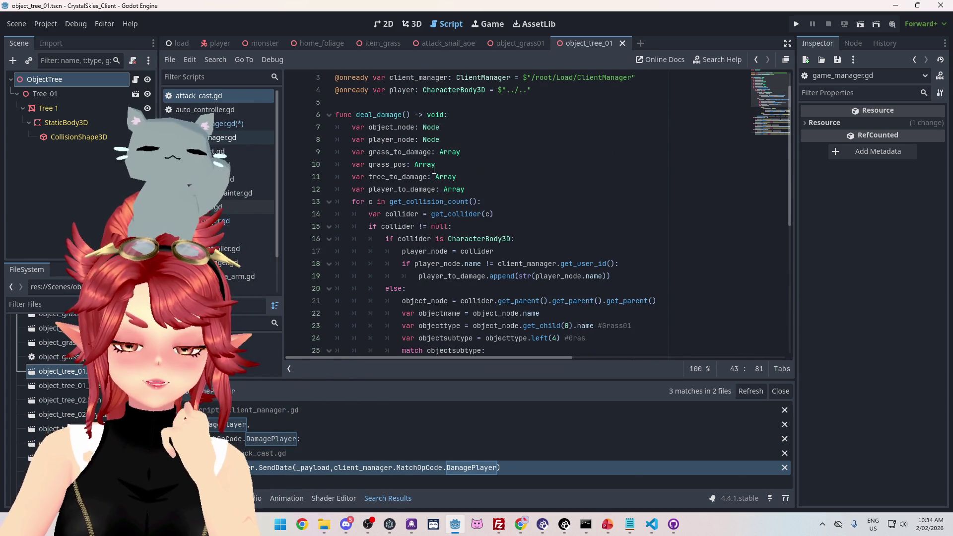
pyautogui.scroll(-1, 433, 170)
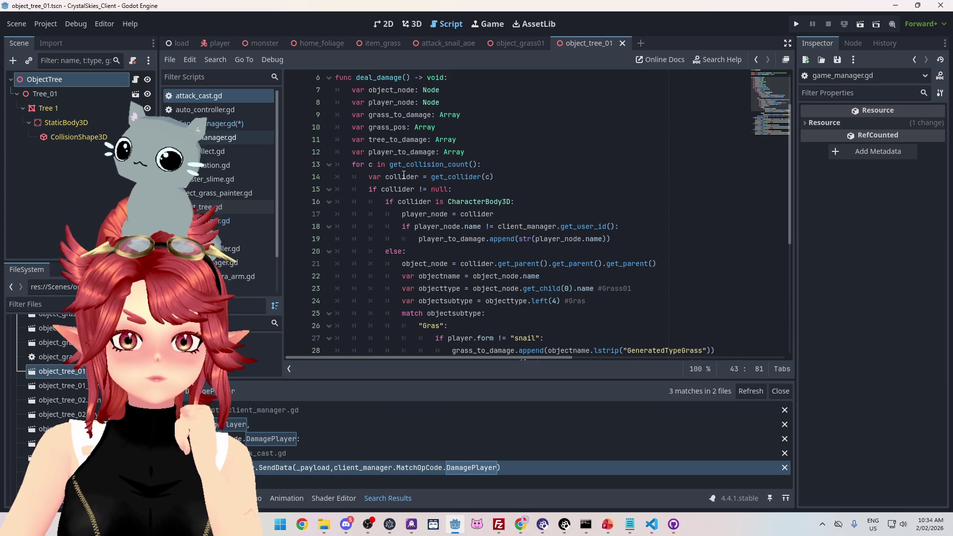
pyautogui.scroll(1, 404, 174)
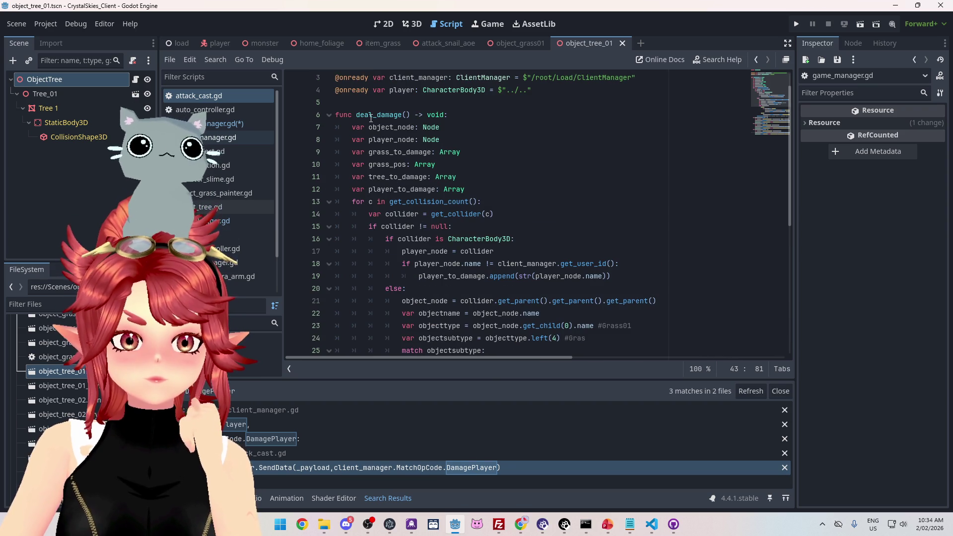
pyautogui.rightClick(455, 524)
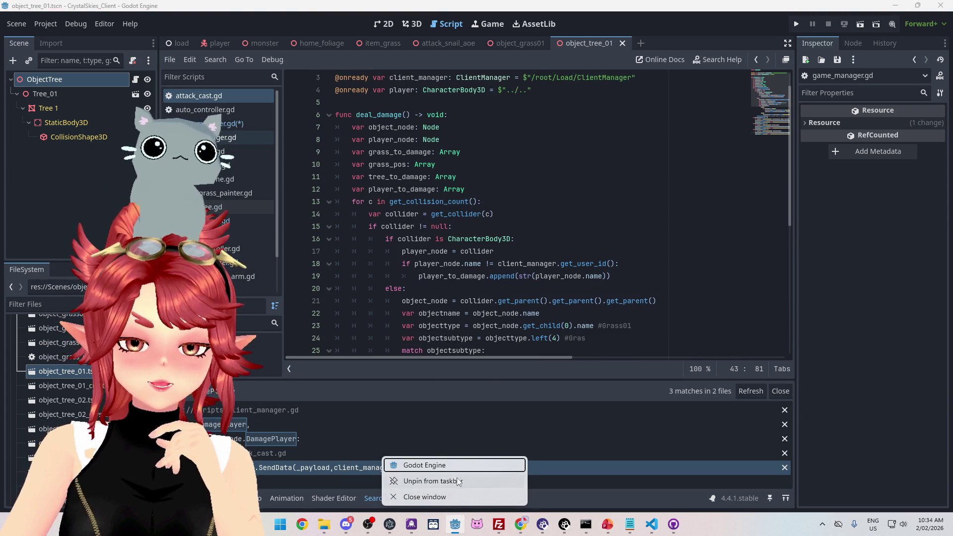
# - Launch a second Godot editor instance, allowing it through the security warning
pyautogui.click(457, 466)
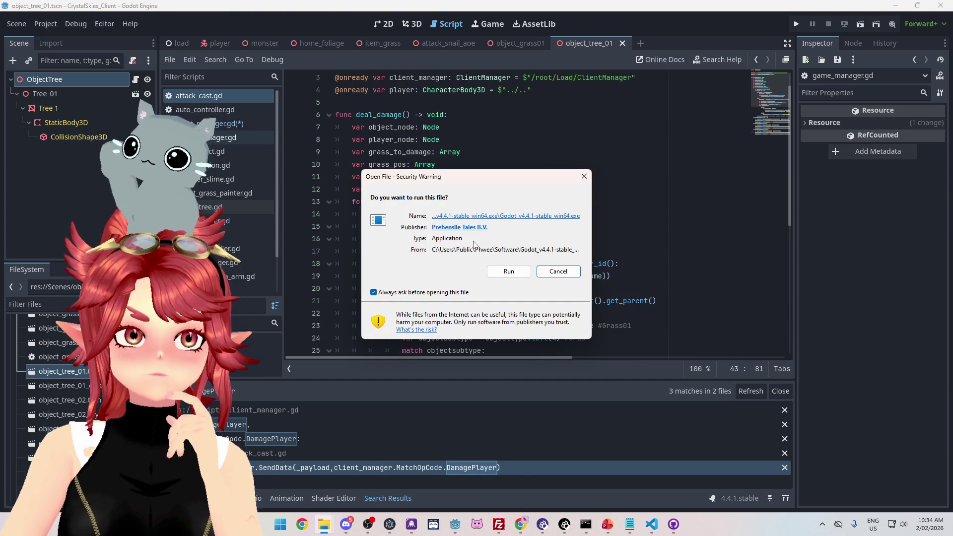
pyautogui.click(520, 272)
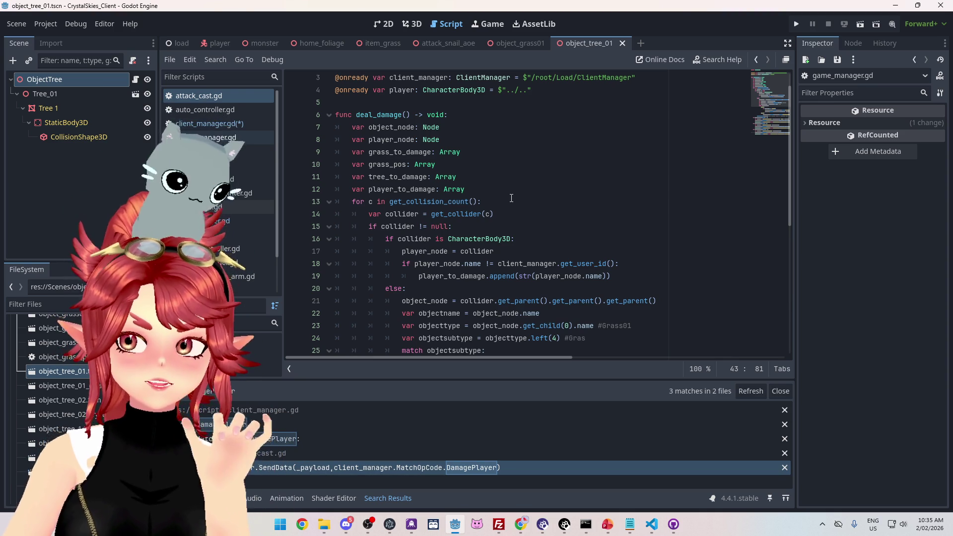
pyautogui.click(510, 198)
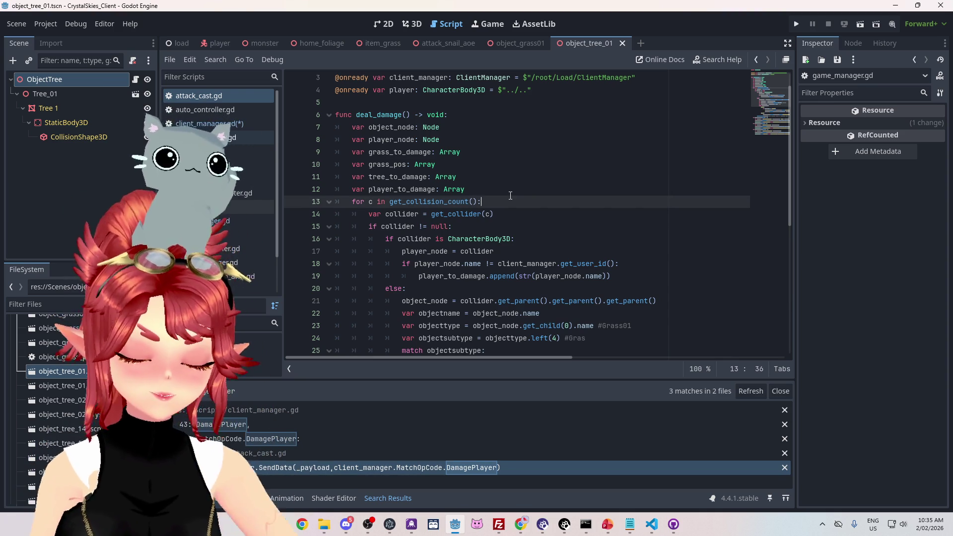
# - Run the game with F5 to test the attack, then switch to Visual Studio Code
pyautogui.press('F5')
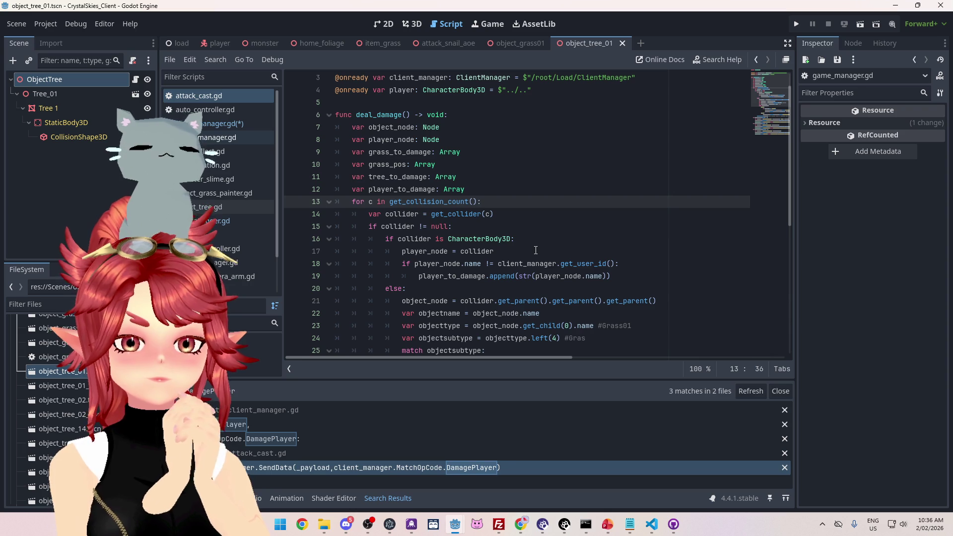
pyautogui.click(651, 522)
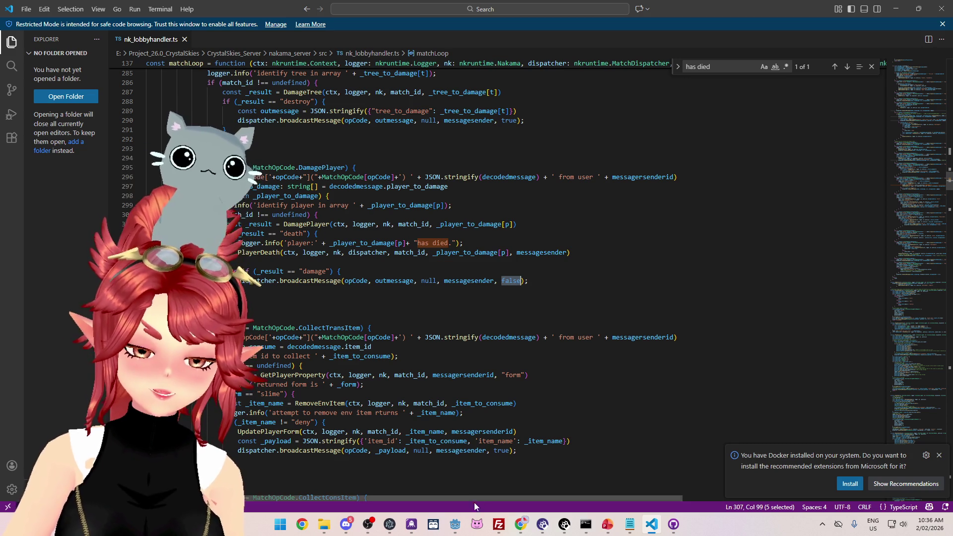
pyautogui.moveTo(461, 525)
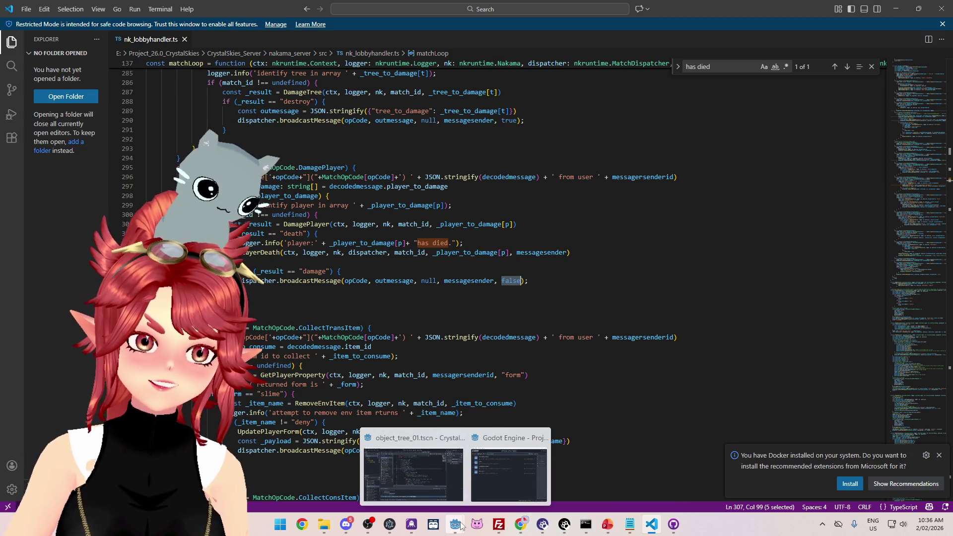
pyautogui.click(424, 471)
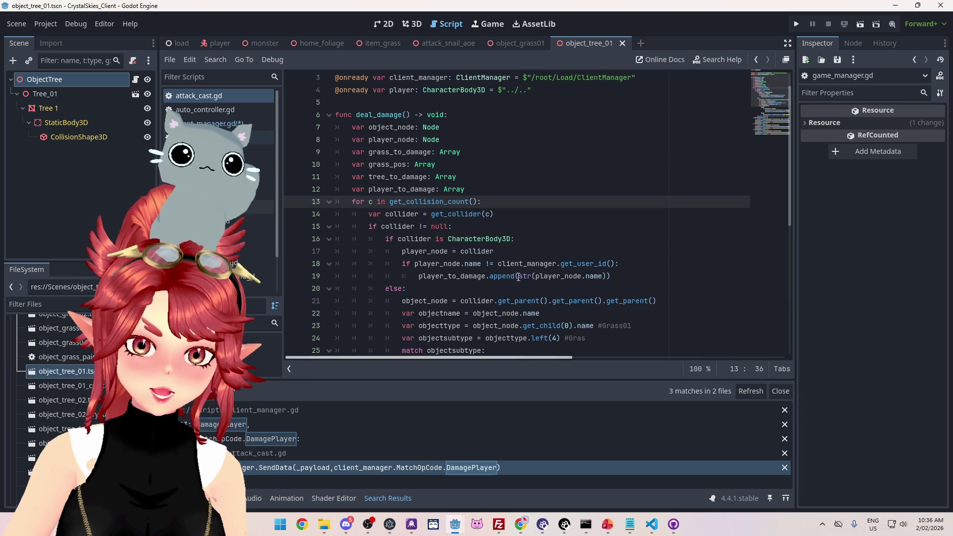
# - Open the Slime project for editing from the Godot Project Manager
pyautogui.moveTo(461, 525)
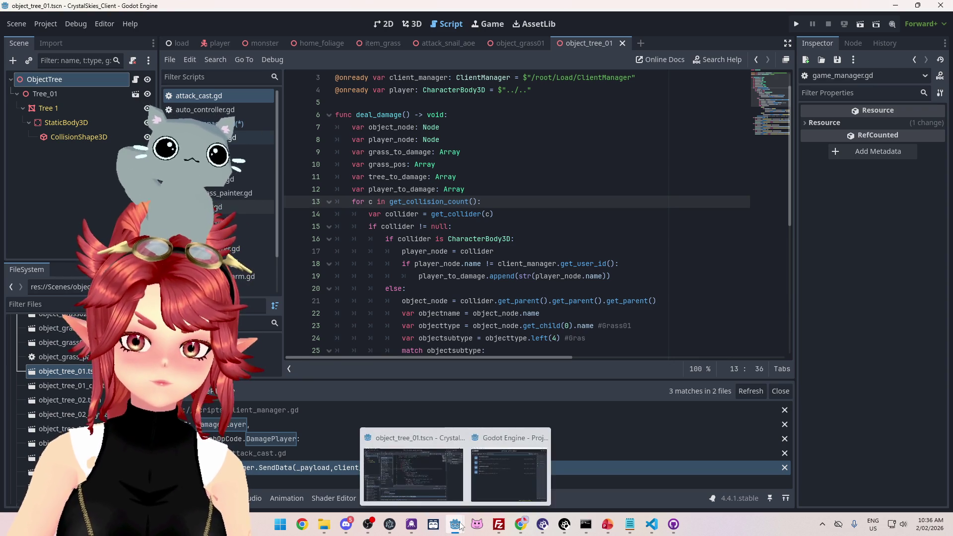
pyautogui.click(508, 469)
pyautogui.click(410, 164)
pyautogui.click(703, 122)
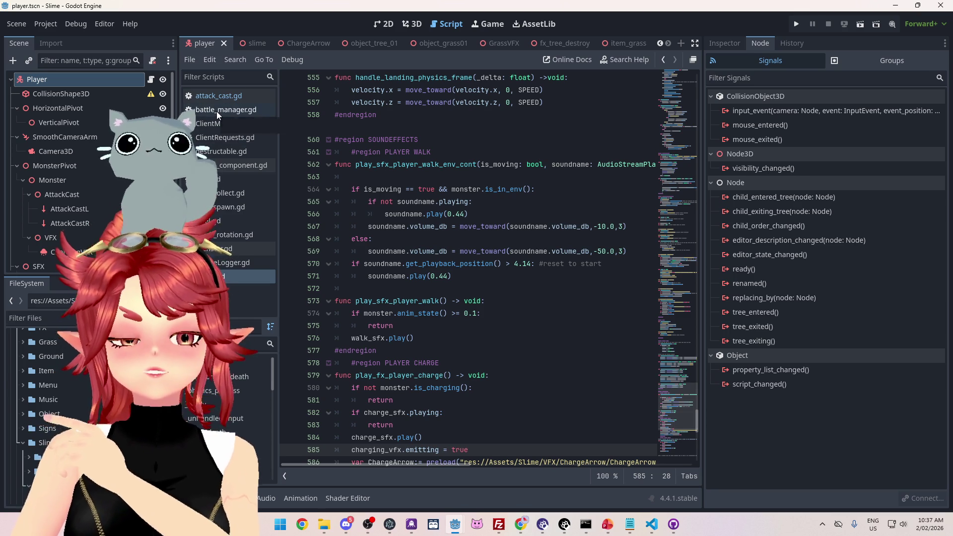
# - Open the Slime attack_cast.gd and select play_fx_collision on line 78 for a project search
pyautogui.click(234, 101)
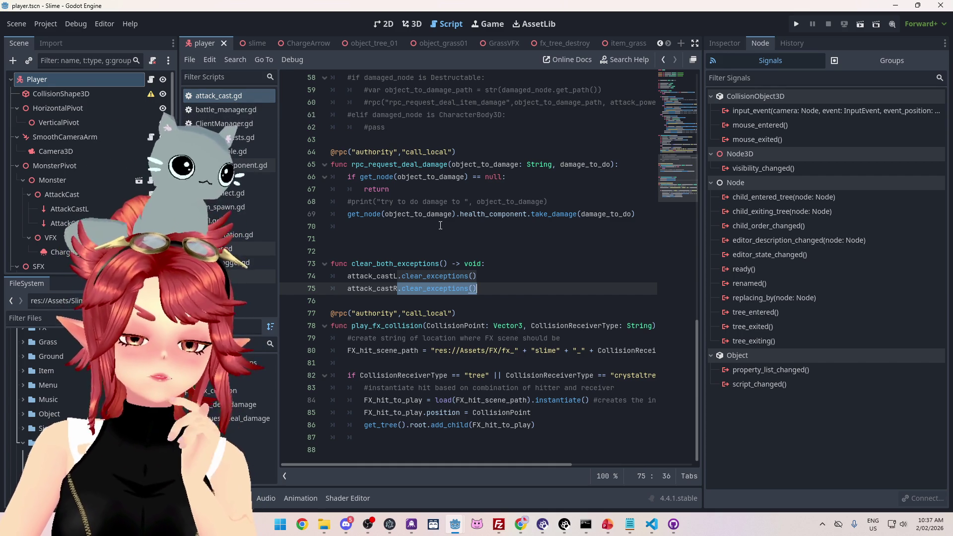
pyautogui.click(215, 100)
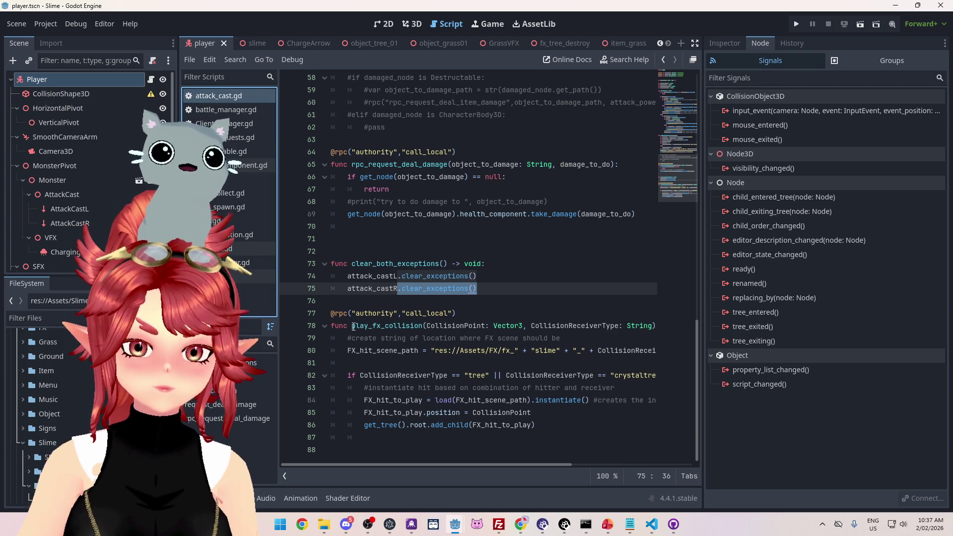
pyautogui.moveTo(352, 326); pyautogui.dragTo(415, 326)
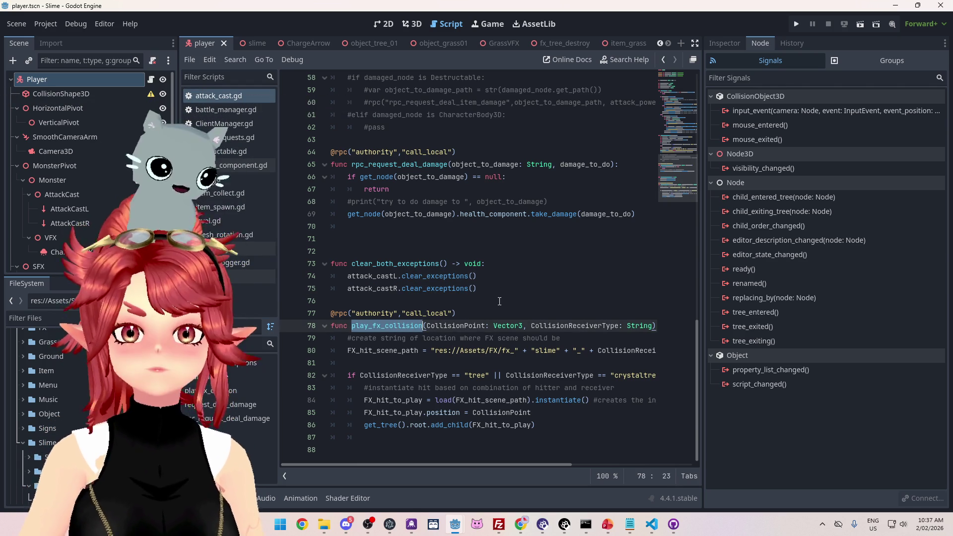
pyautogui.hotkey('ctrl', 'shift', 'f')
# - Find all play_fx_collision uses, view its rpc call on line 24, then return to CrystalSkies
pyautogui.click(475, 304)
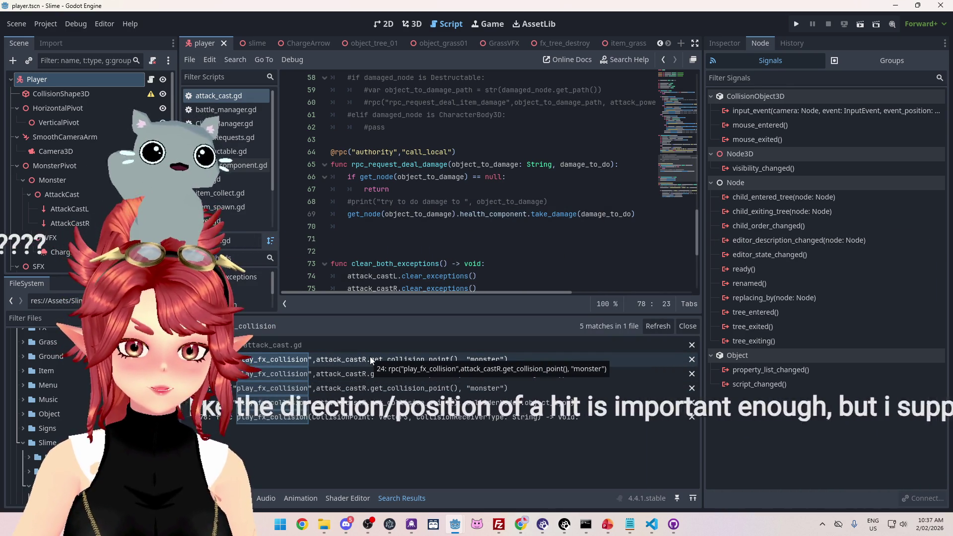
pyautogui.click(338, 360)
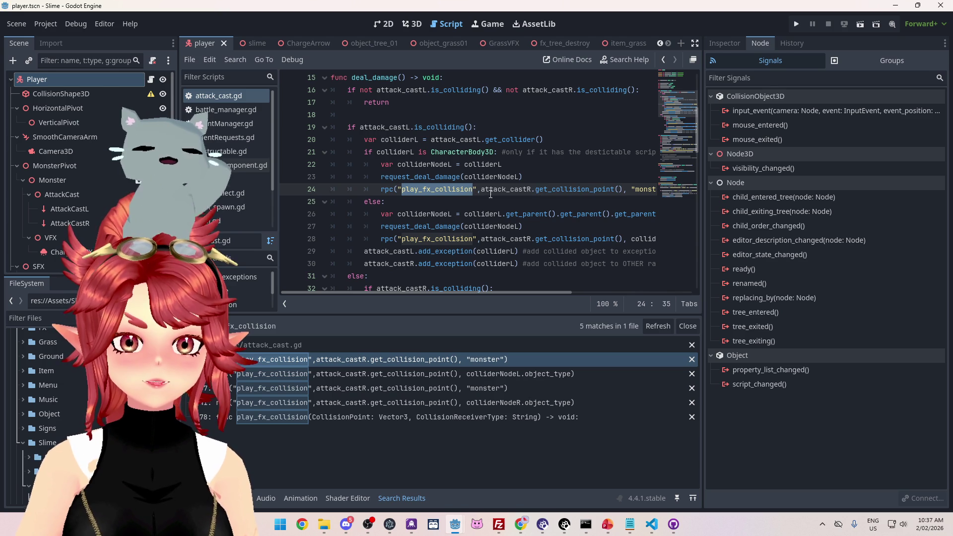
pyautogui.scroll(1, 490, 193)
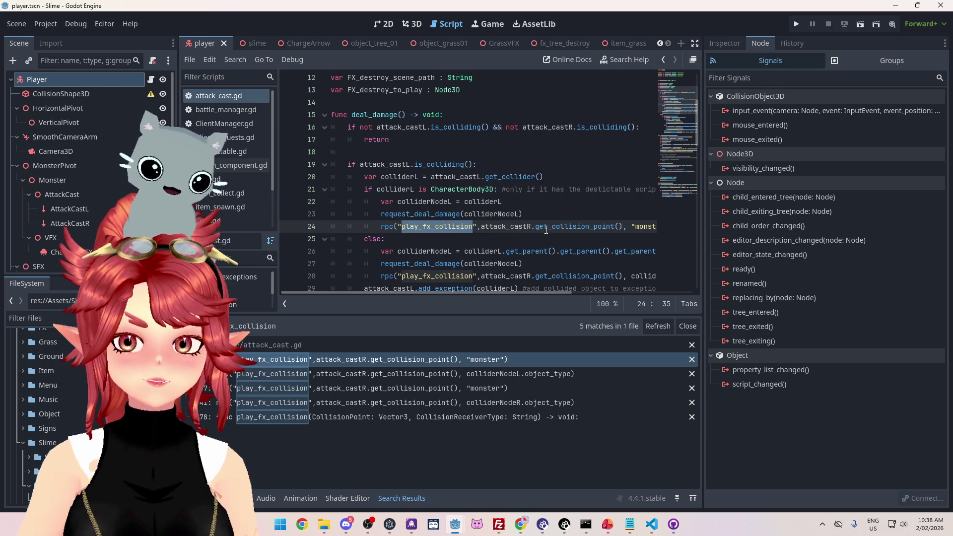
pyautogui.moveTo(447, 516)
pyautogui.click(441, 486)
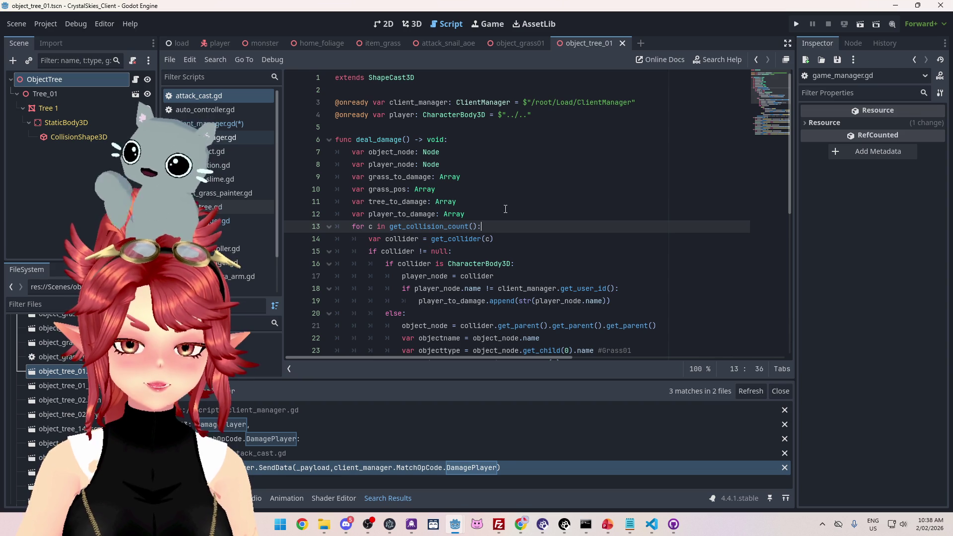
# - Scroll through CrystalSkies attack_cast.gd to read deal_damage's grass, tree and player damage payloads
pyautogui.scroll(-1, 437, 174)
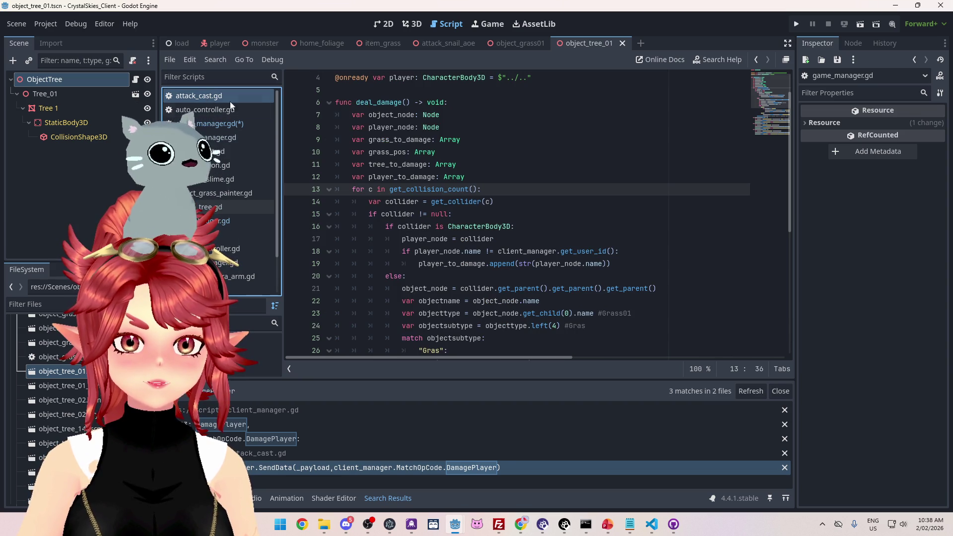
pyautogui.moveTo(457, 199)
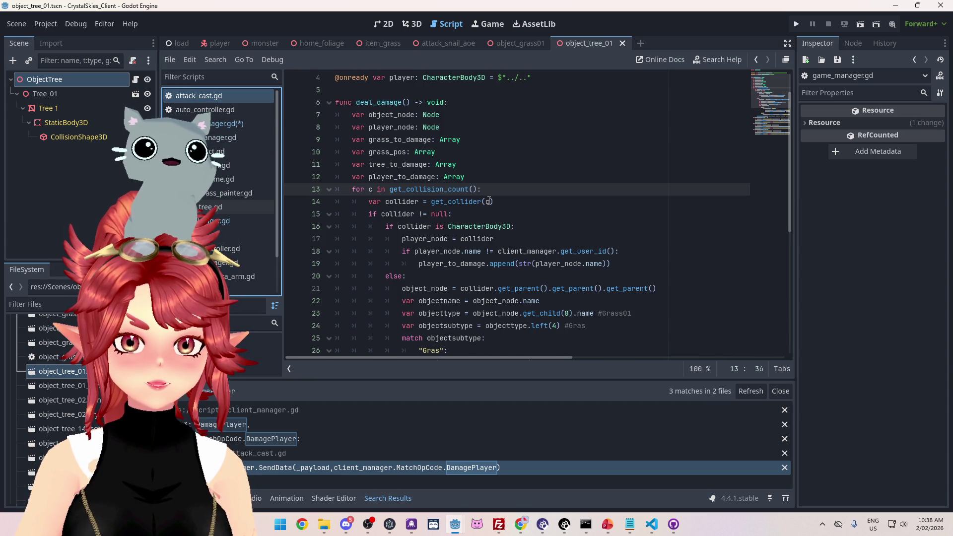
pyautogui.scroll(1, 494, 202)
pyautogui.scroll(-2, 495, 203)
pyautogui.scroll(-6, 494, 202)
pyautogui.scroll(6, 494, 202)
pyautogui.scroll(-5, 494, 204)
pyautogui.scroll(7, 494, 203)
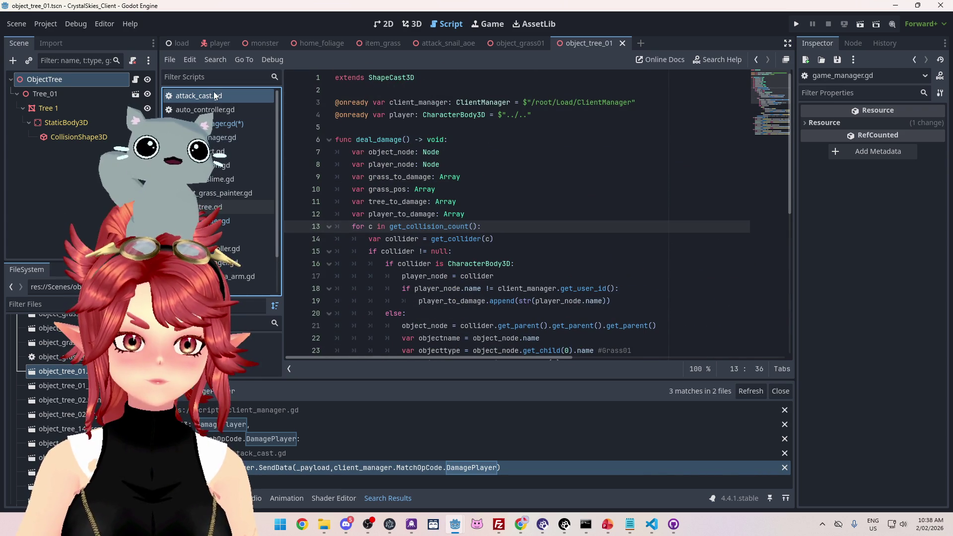
# - Switch from the monster scene to the player scene
pyautogui.click(259, 44)
pyautogui.click(217, 43)
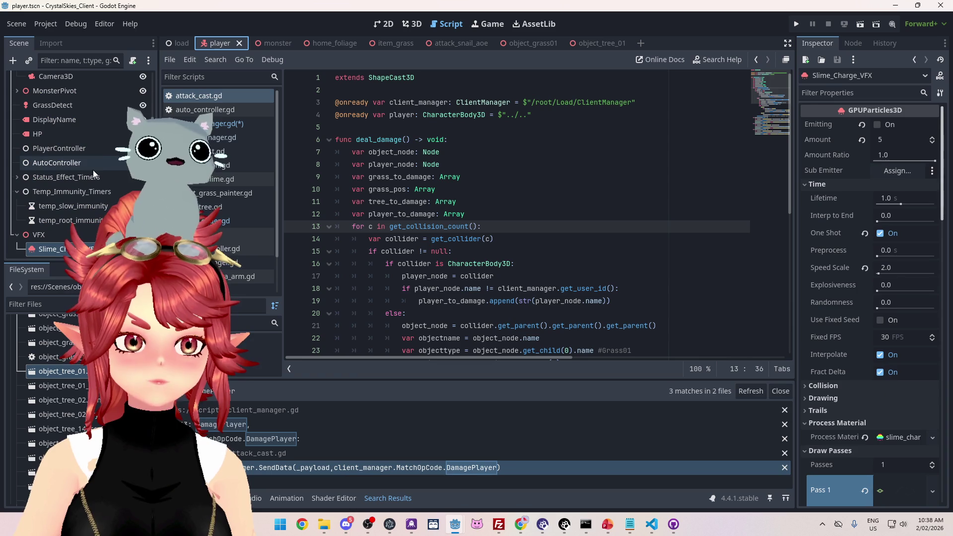
pyautogui.scroll(3, 55, 199)
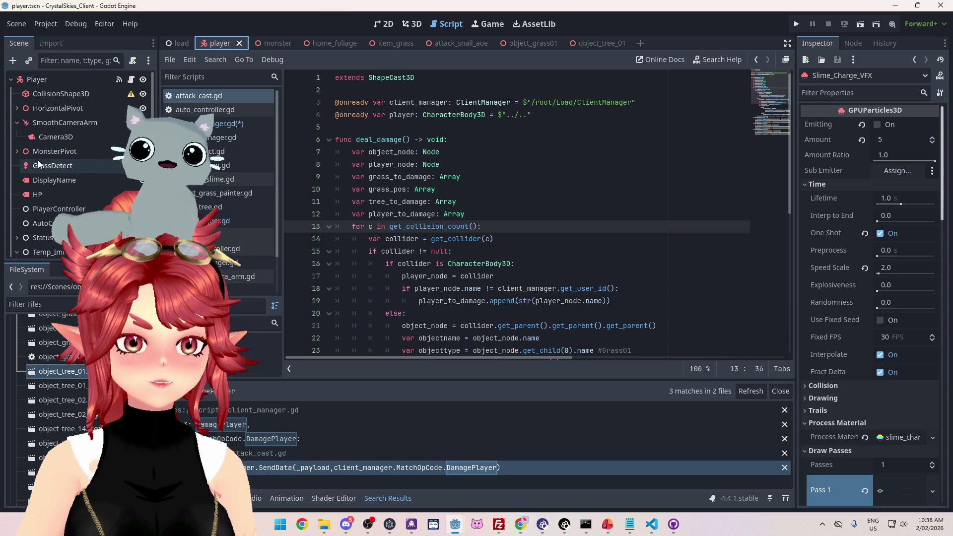
pyautogui.scroll(-3, 38, 163)
pyautogui.scroll(3, 32, 154)
# - Expand MonsterPivot and inspect AttackCast3D's properties and signals in the Inspector
pyautogui.click(17, 138)
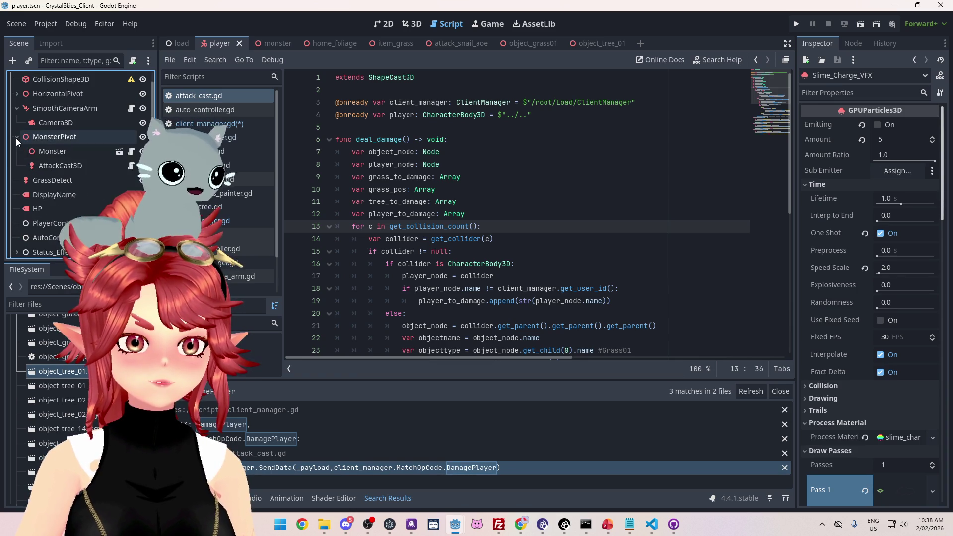
pyautogui.click(61, 167)
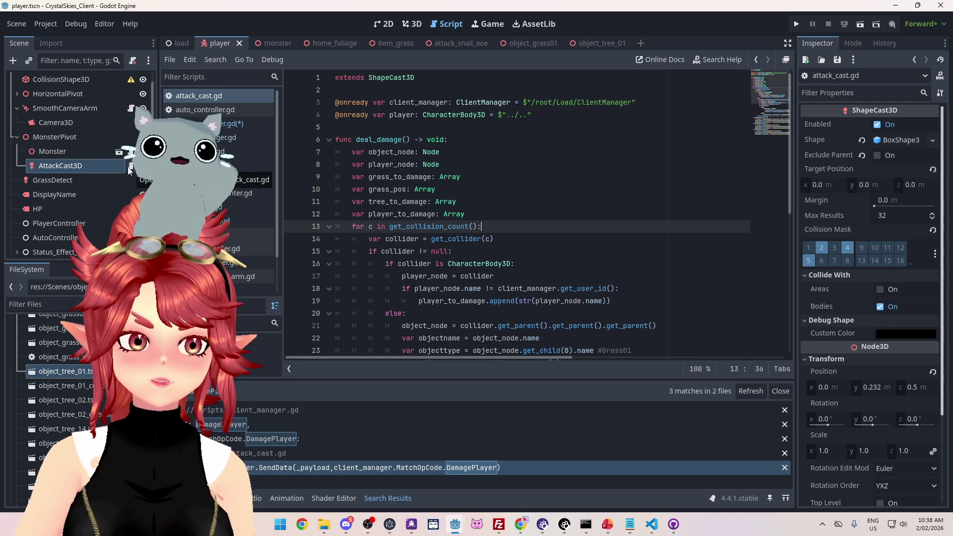
pyautogui.scroll(1, 73, 179)
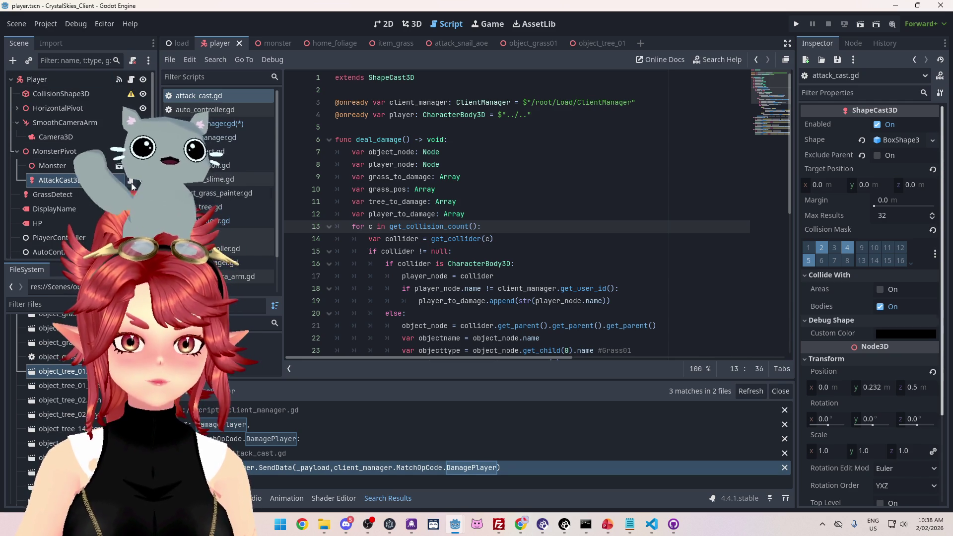
pyautogui.click(852, 43)
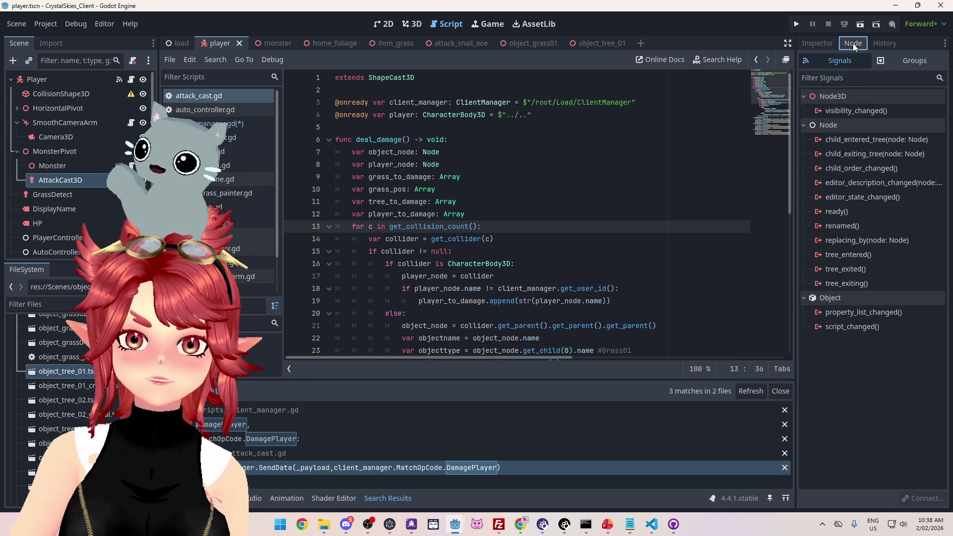
pyautogui.click(820, 45)
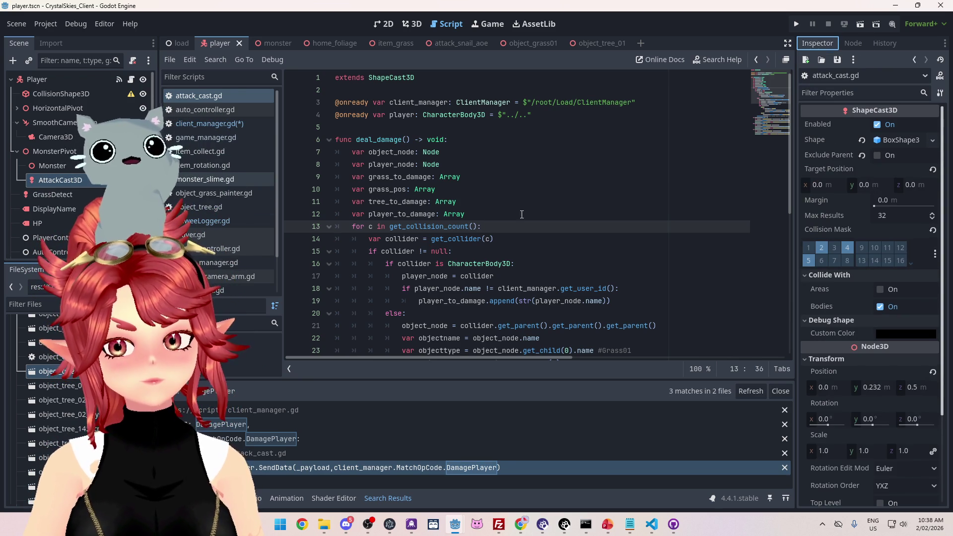
# - Search the project for deal_damage() and open the attack_cast_3d.deal_damage() call in player.gd
pyautogui.moveTo(356, 141); pyautogui.dragTo(411, 141)
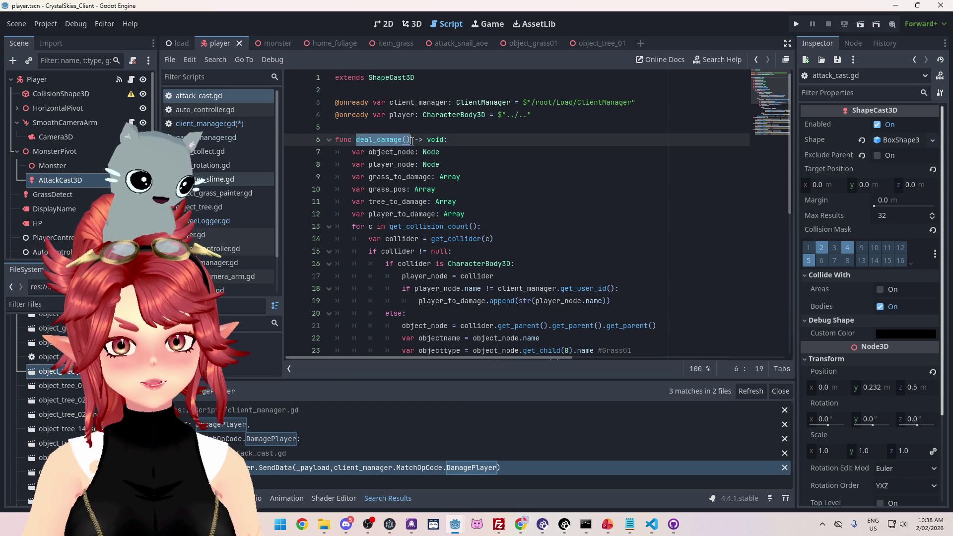
pyautogui.hotkey('ctrl', 'shift', 'f')
pyautogui.click(476, 303)
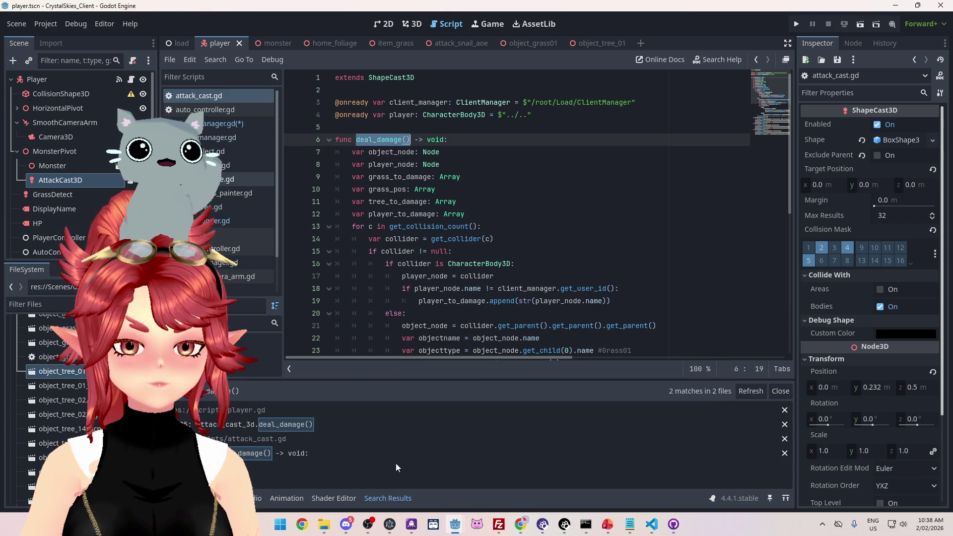
pyautogui.click(349, 425)
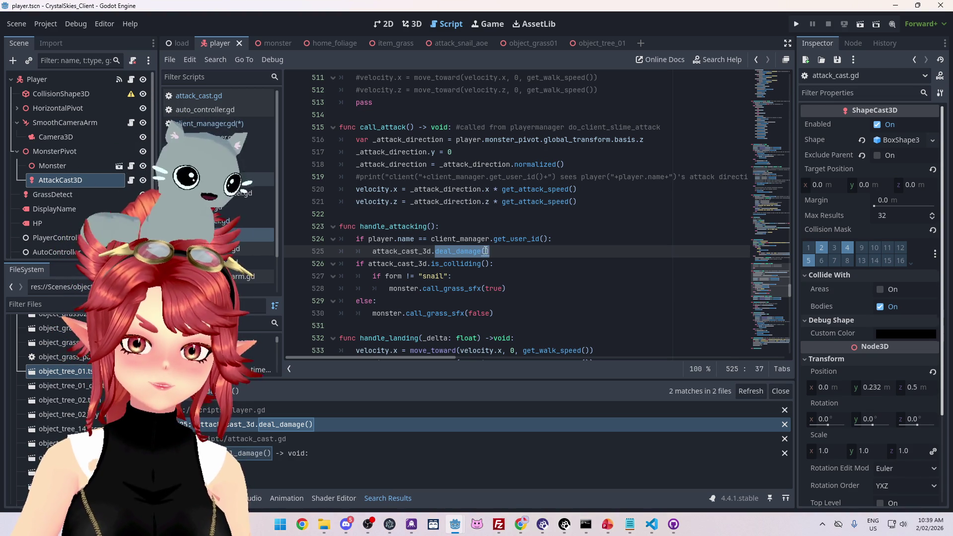
# - Insert attack_cast_3d.get_collision_point() as the deal_damage argument on line 525
pyautogui.moveTo(373, 251); pyautogui.dragTo(436, 252)
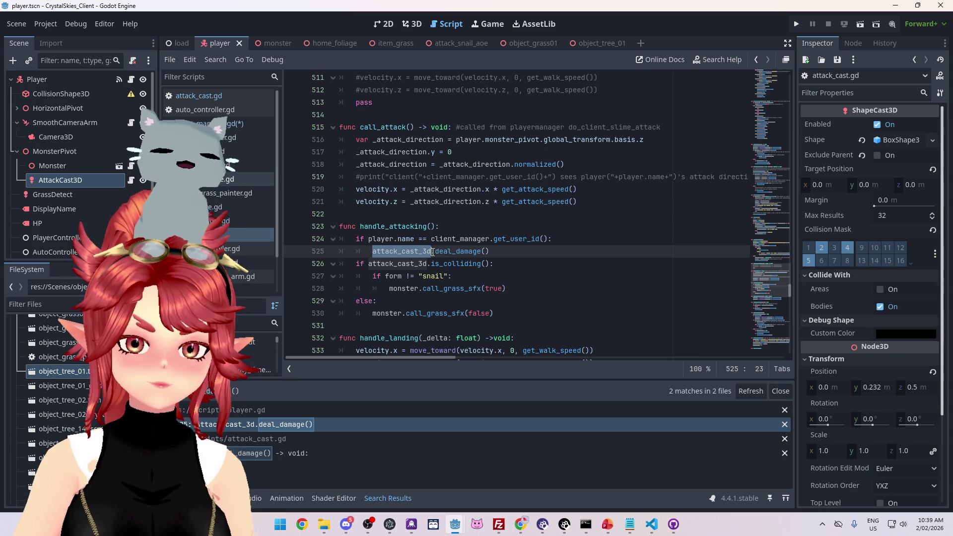
pyautogui.click(486, 251)
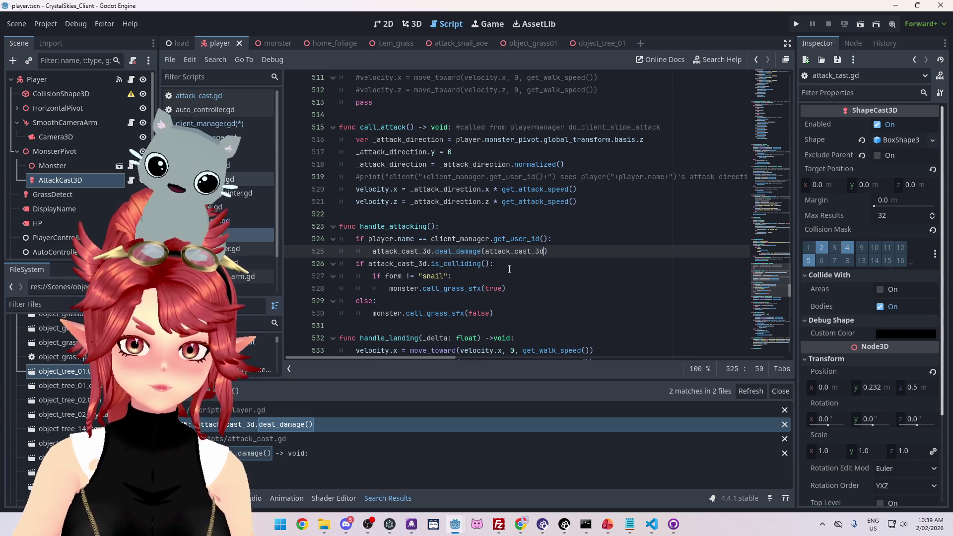
pyautogui.write('colli')
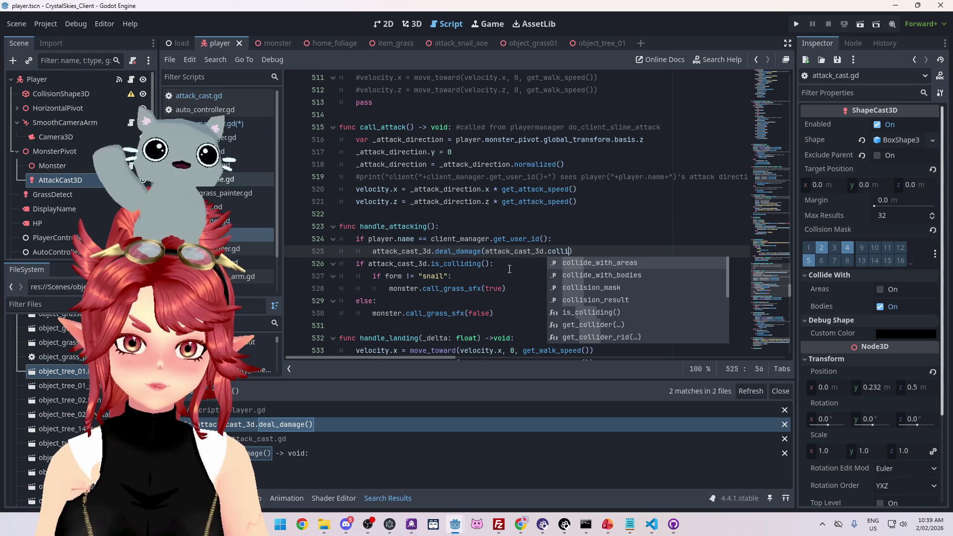
pyautogui.moveTo(455, 525)
pyautogui.click(501, 490)
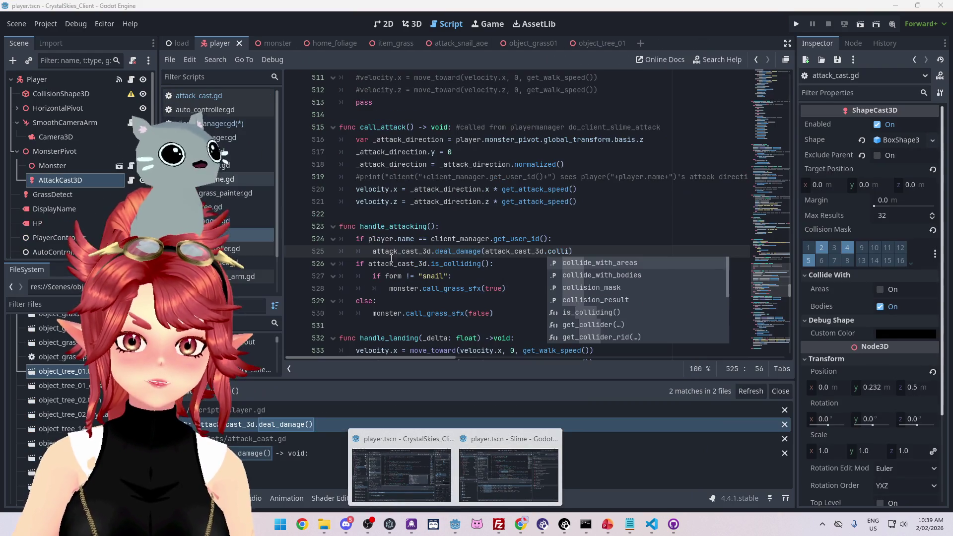
pyautogui.click(548, 252)
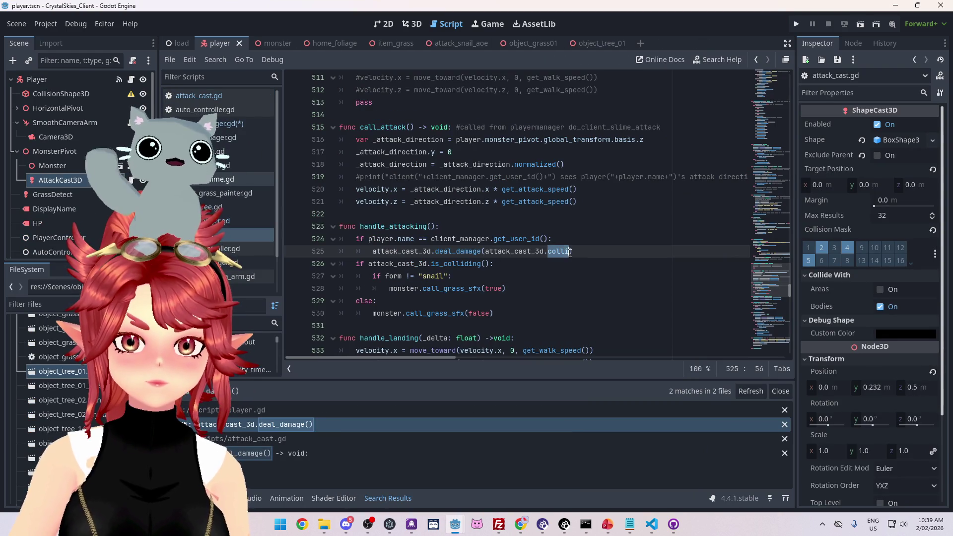
pyautogui.write('et_c')
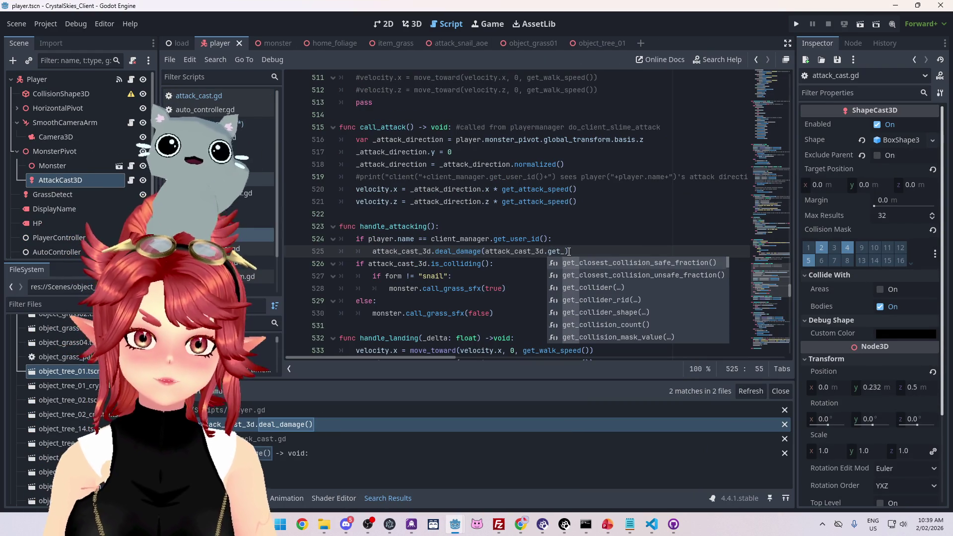
pyautogui.write('oll')
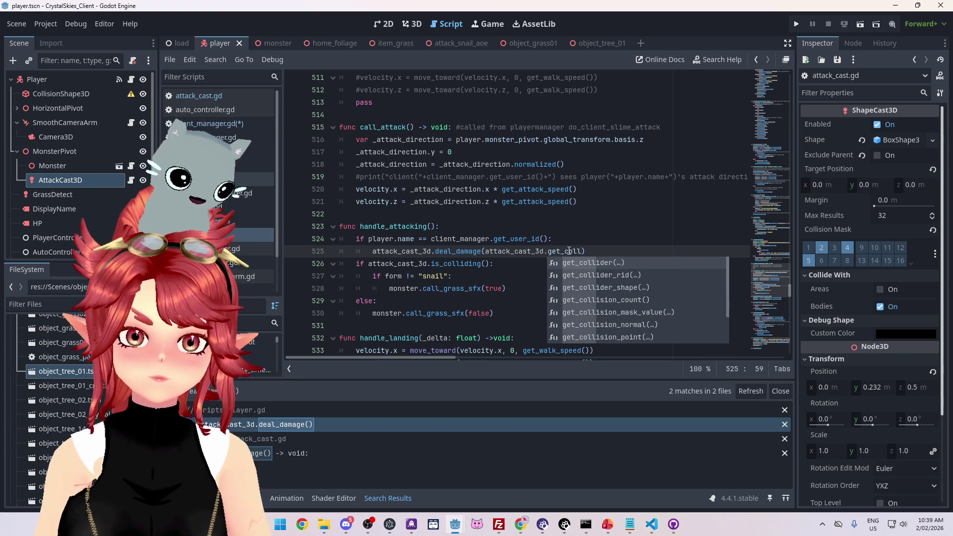
pyautogui.click(620, 337)
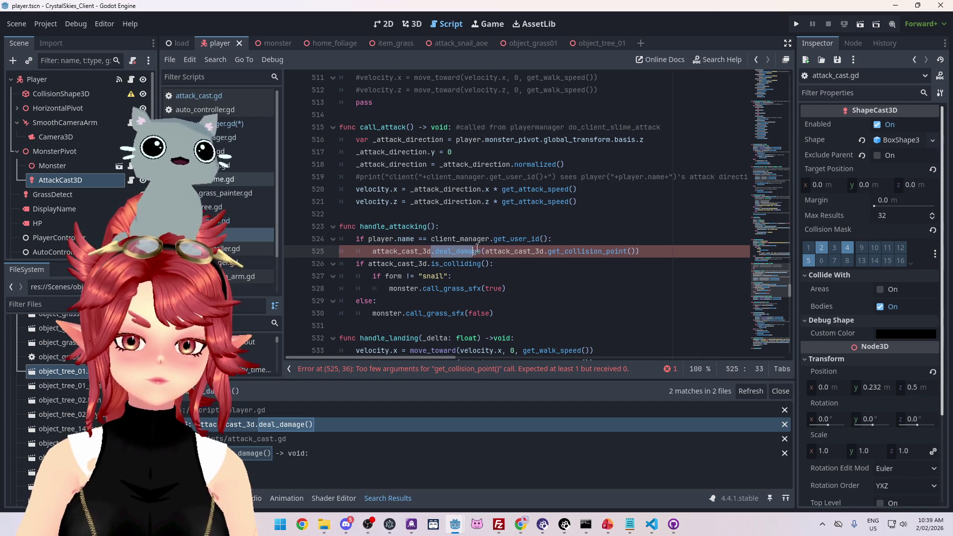
# - Check the deal_damage definition in attack_cast.gd, then bring the Slime project's editor forward
pyautogui.click(301, 453)
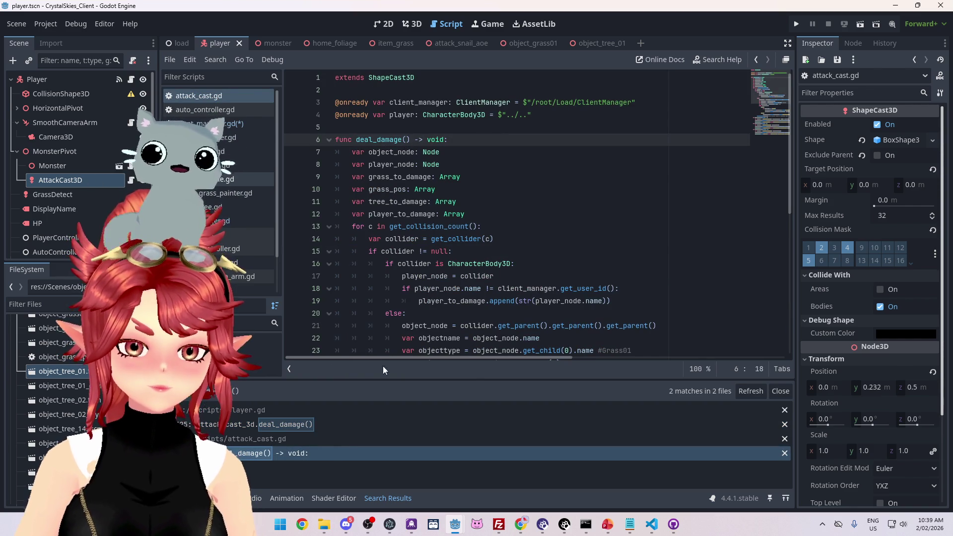
pyautogui.click(334, 424)
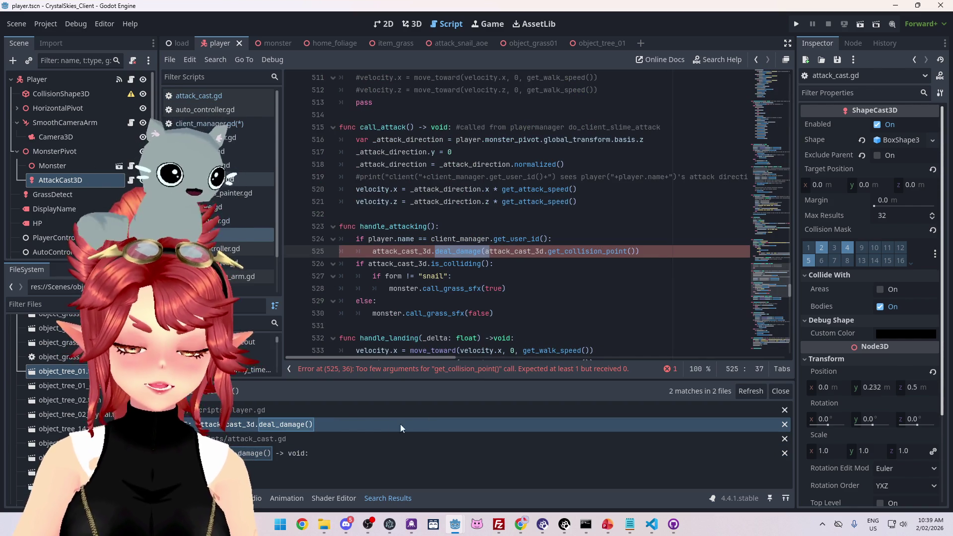
pyautogui.moveTo(454, 524)
pyautogui.click(529, 478)
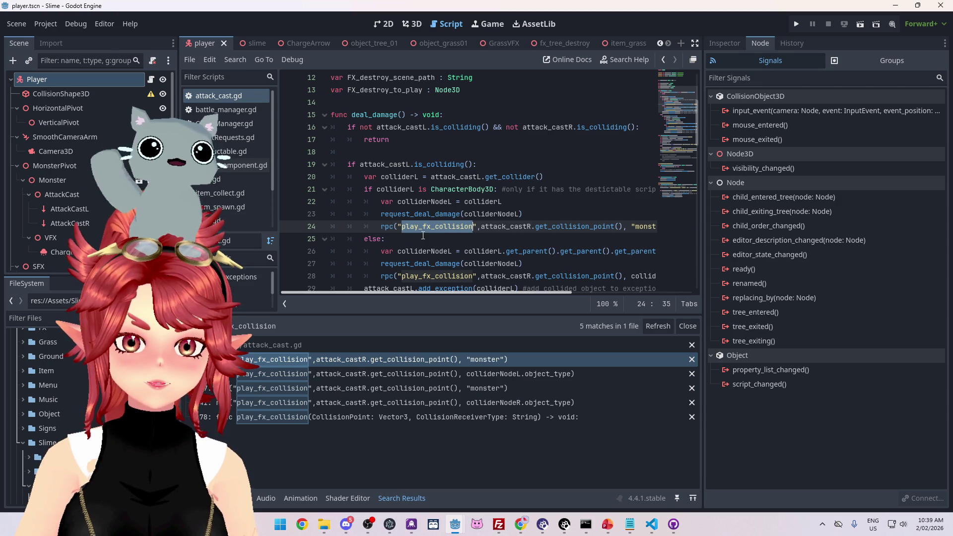
pyautogui.press('Left')
pyautogui.doubleClick(439, 228)
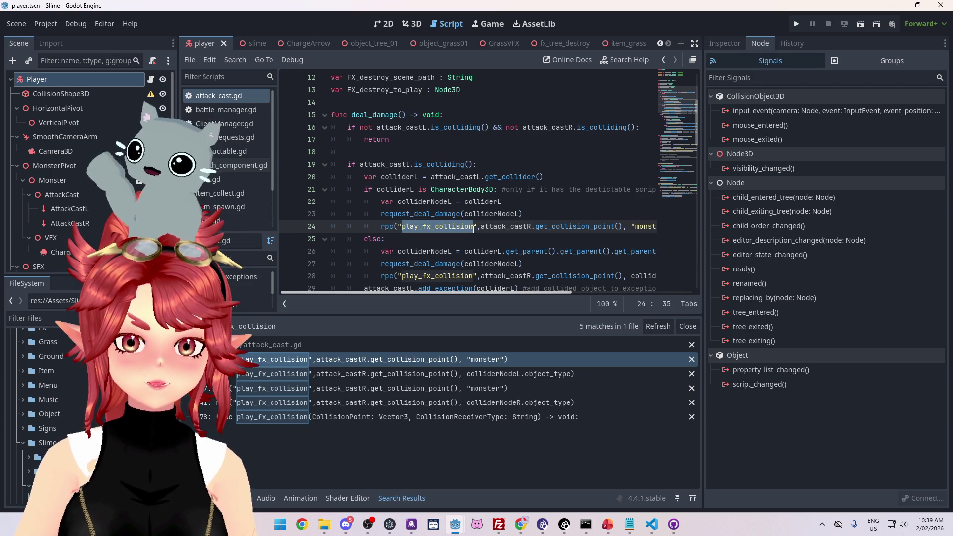
pyautogui.hotkey('ctrl', 'shift', 'f')
pyautogui.click(472, 303)
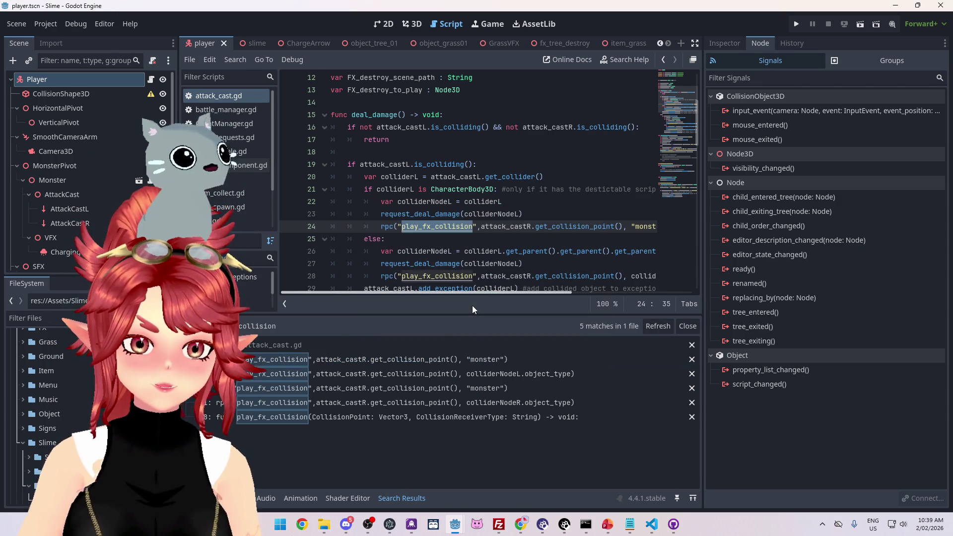
pyautogui.click(412, 416)
pyautogui.scroll(-1, 471, 246)
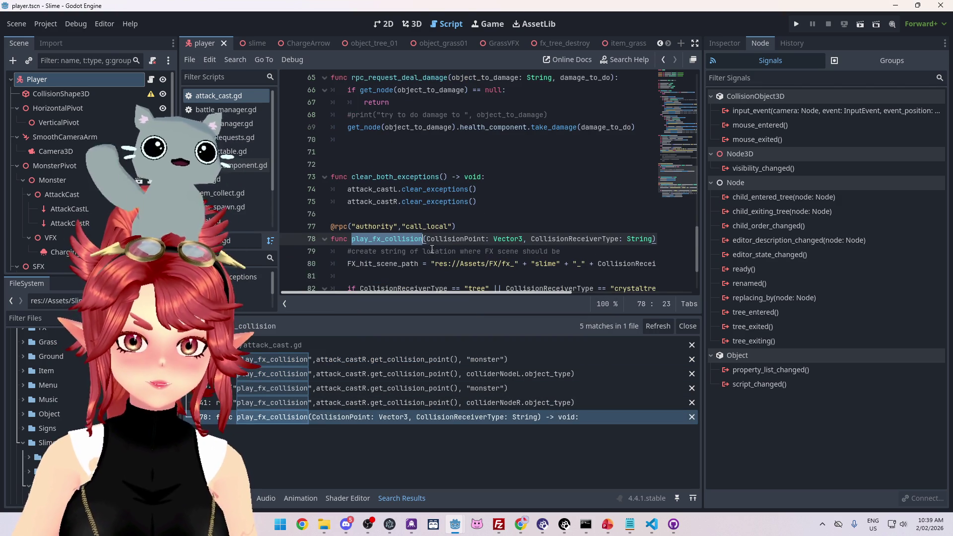
pyautogui.moveTo(426, 239); pyautogui.dragTo(520, 240)
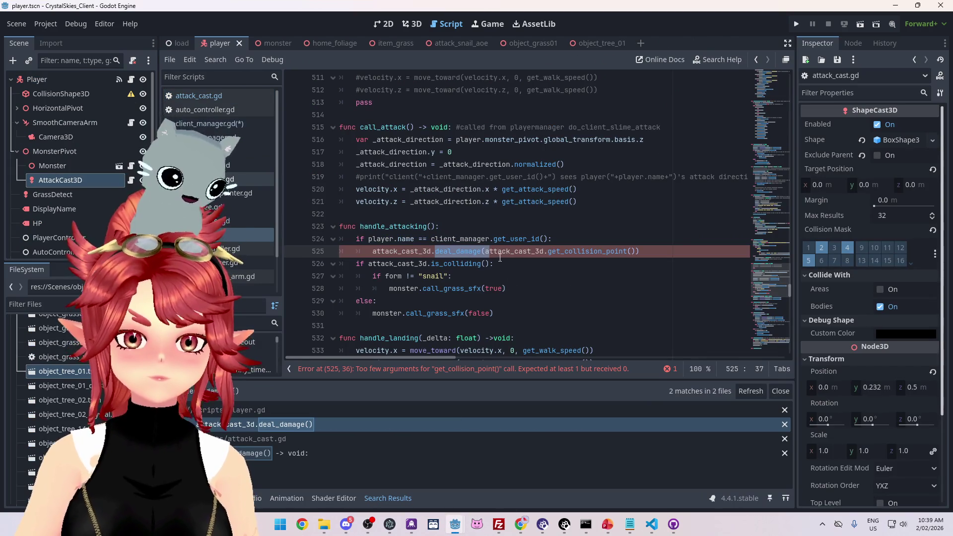
# - Give deal_damage in attack_cast.gd a 'CollisionPoint: Vector3' parameter and save
pyautogui.click(438, 251)
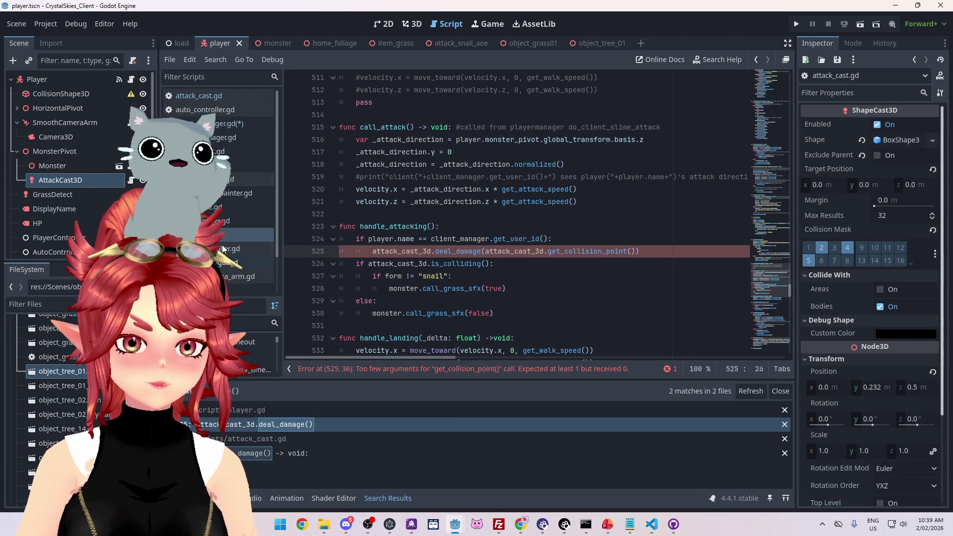
pyautogui.keyDown('ctrl'); pyautogui.click(439, 251); pyautogui.keyUp('ctrl')
pyautogui.write('CollisionPoint: Vector3) -> void:')
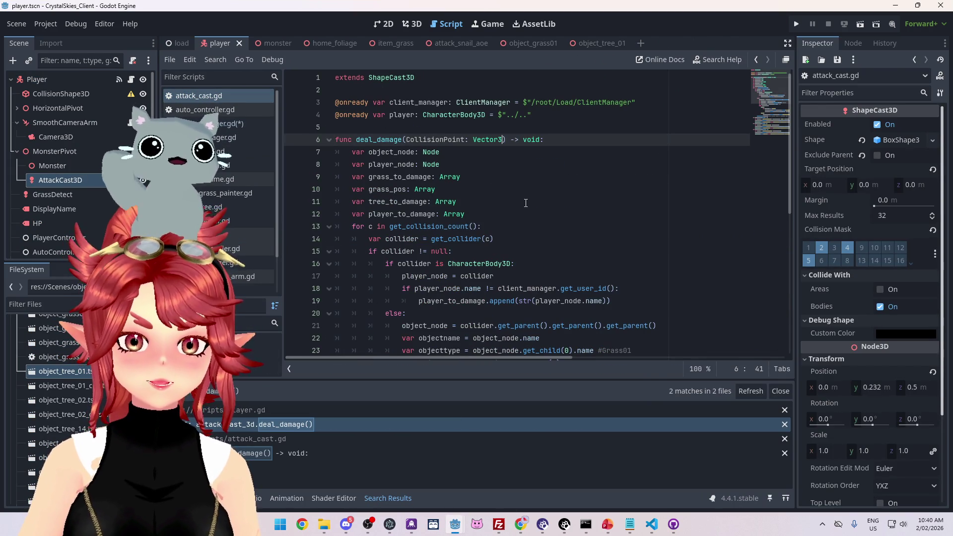
pyautogui.hotkey('ctrl', 's')
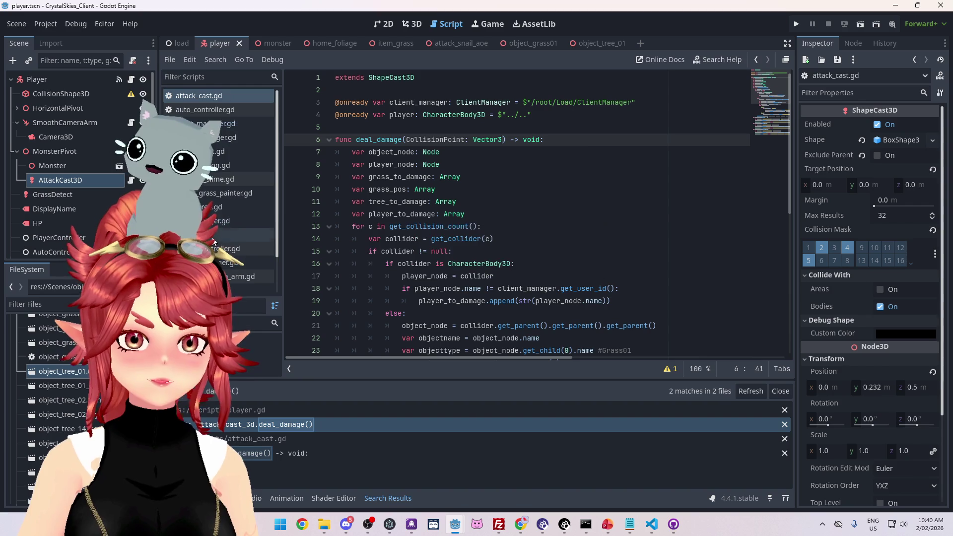
# - Return to handle_attacking in player.gd, save, and switch to the Slime project's editor
pyautogui.click(224, 234)
pyautogui.press('Up')
pyautogui.press('Up')
pyautogui.hotkey('ctrl', 's')
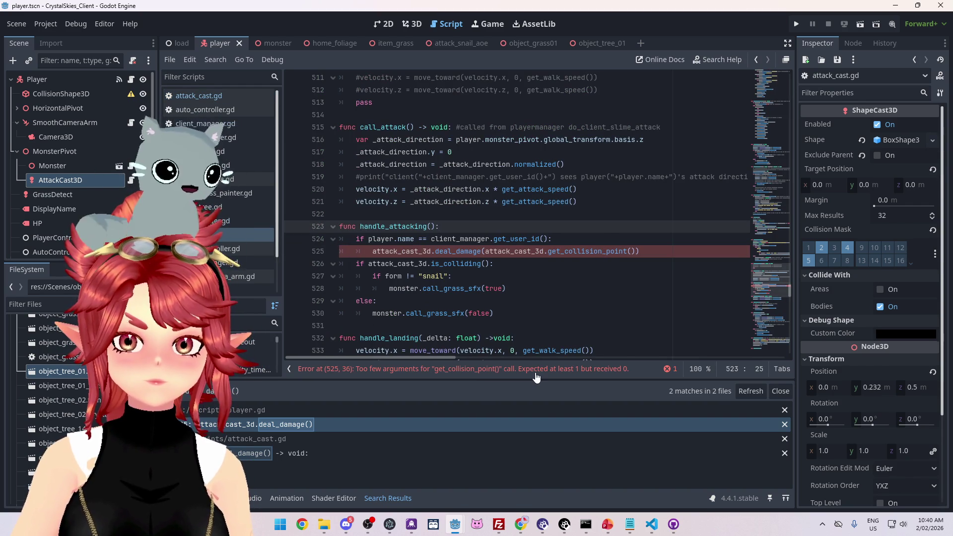
pyautogui.moveTo(455, 524)
pyautogui.click(490, 483)
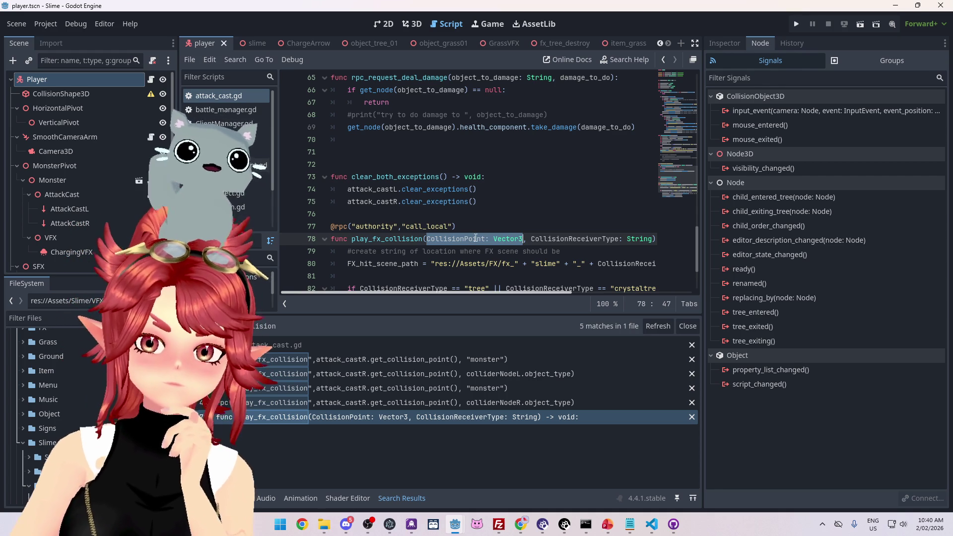
pyautogui.moveTo(353, 239); pyautogui.dragTo(422, 239)
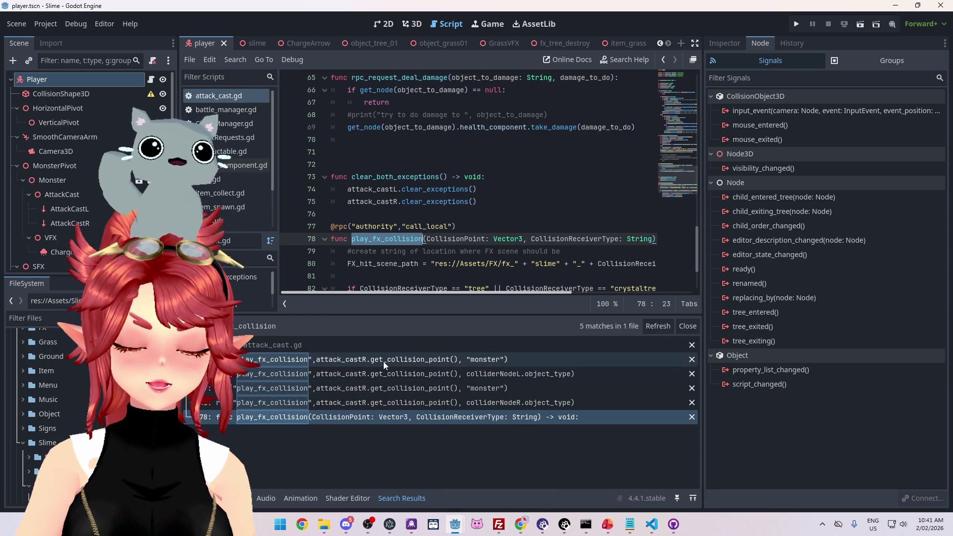
pyautogui.moveTo(459, 530)
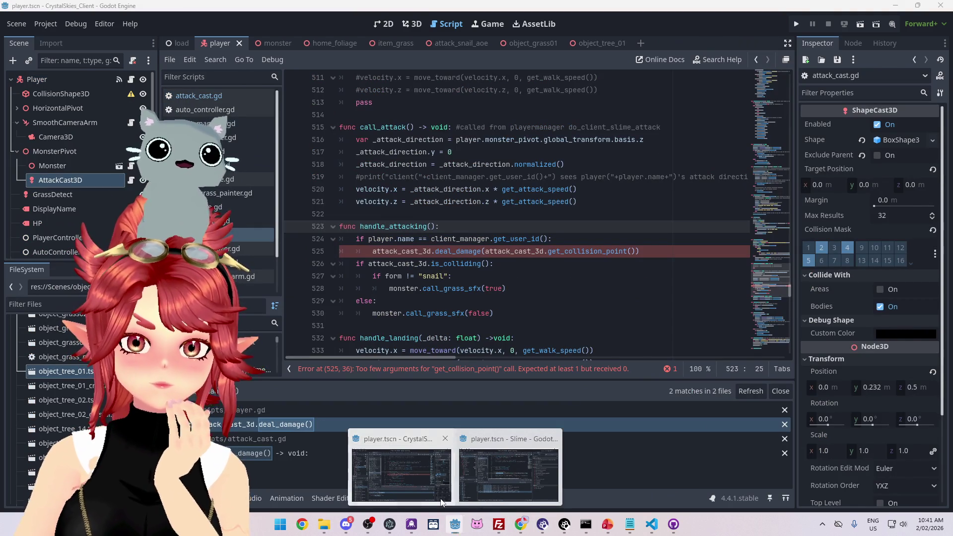
pyautogui.click(441, 501)
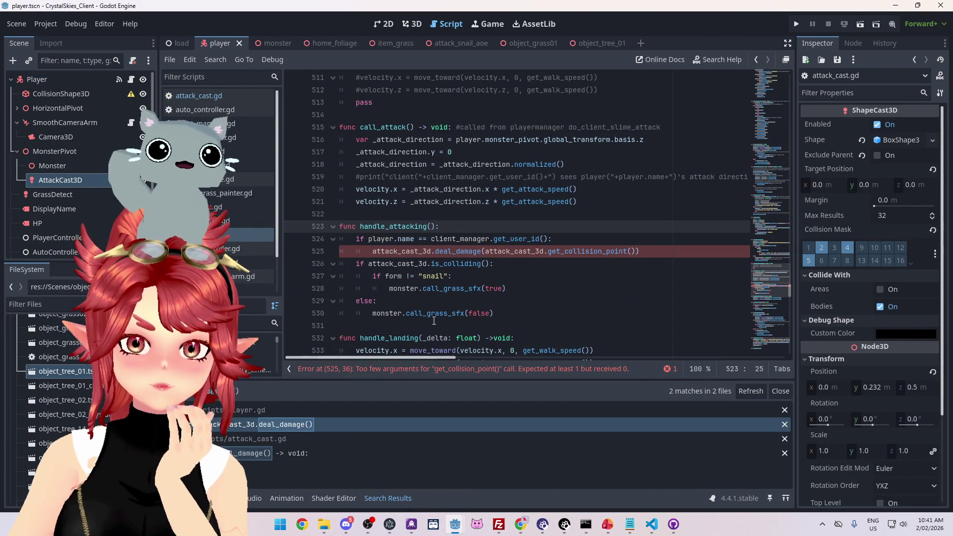
# - Change line 525 to deal_damage(attack_cast_3d.get_collision_point(0))
pyautogui.click(630, 251)
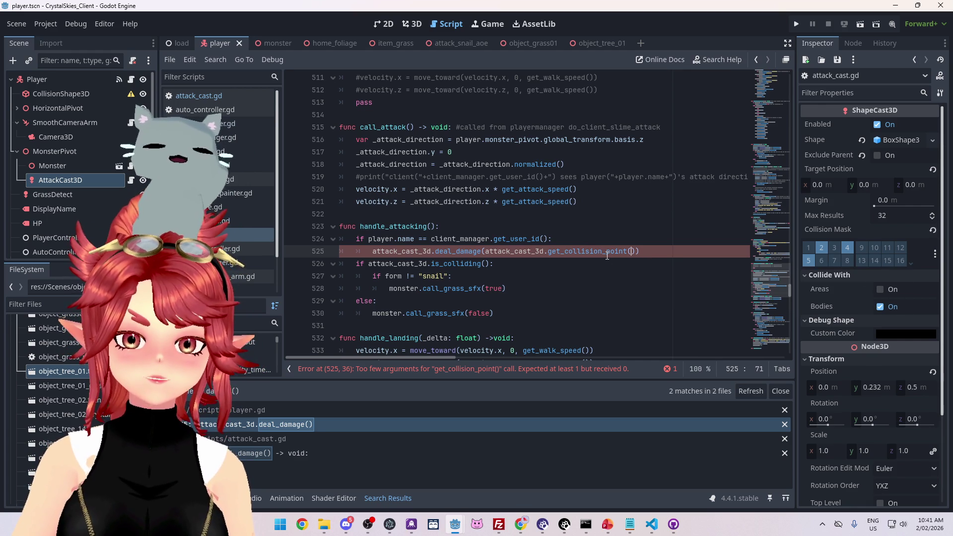
pyautogui.moveTo(606, 256)
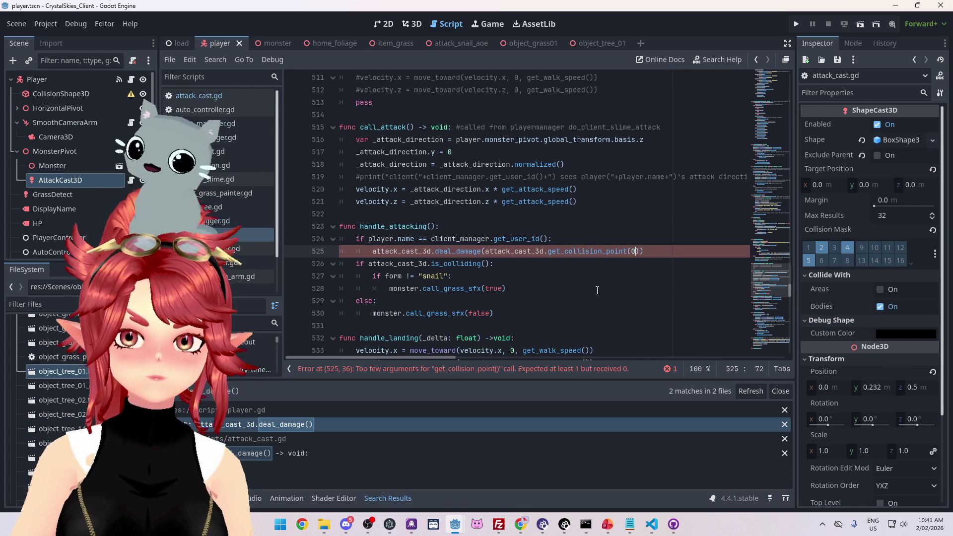
pyautogui.write('0')
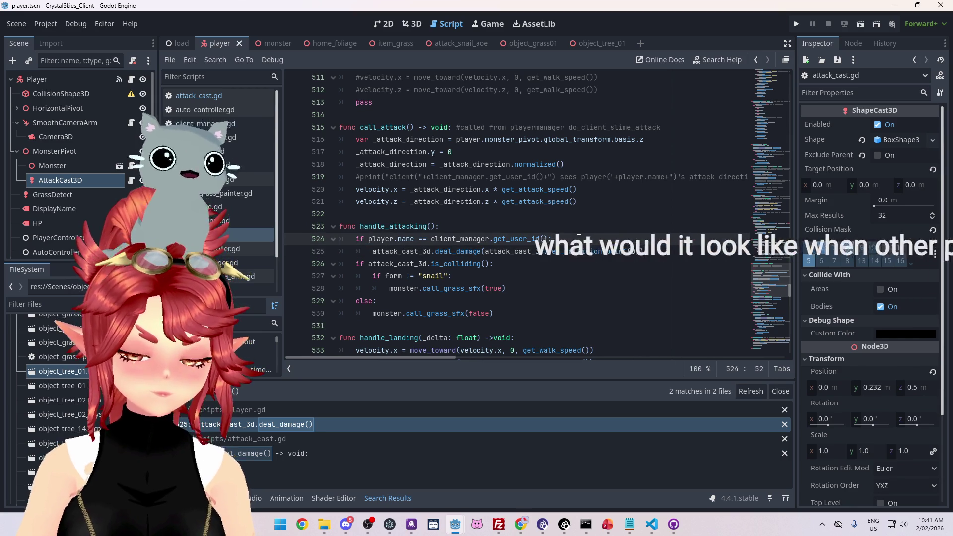
pyautogui.click(578, 238)
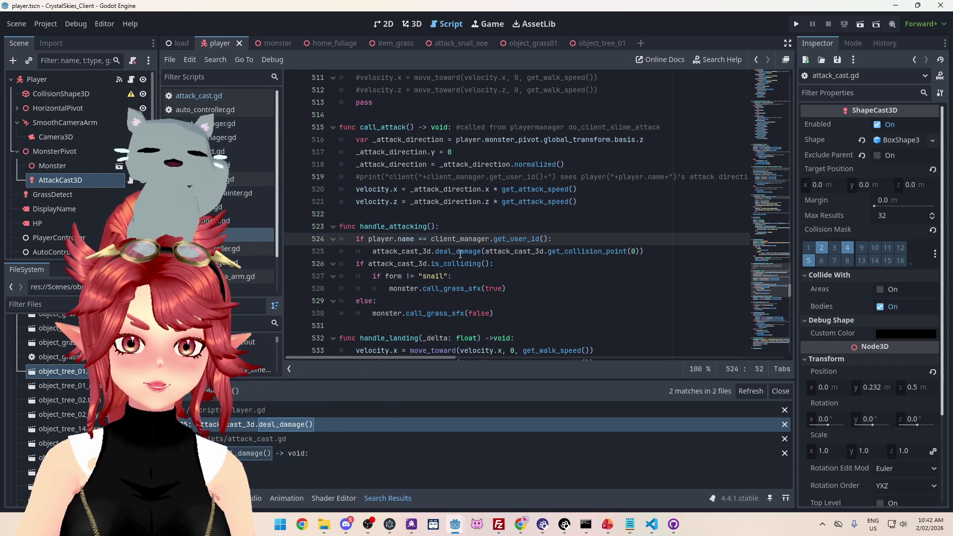
# - Open attack_cast.gd and place the caret at the player_to_damage payload on line 42
pyautogui.click(223, 96)
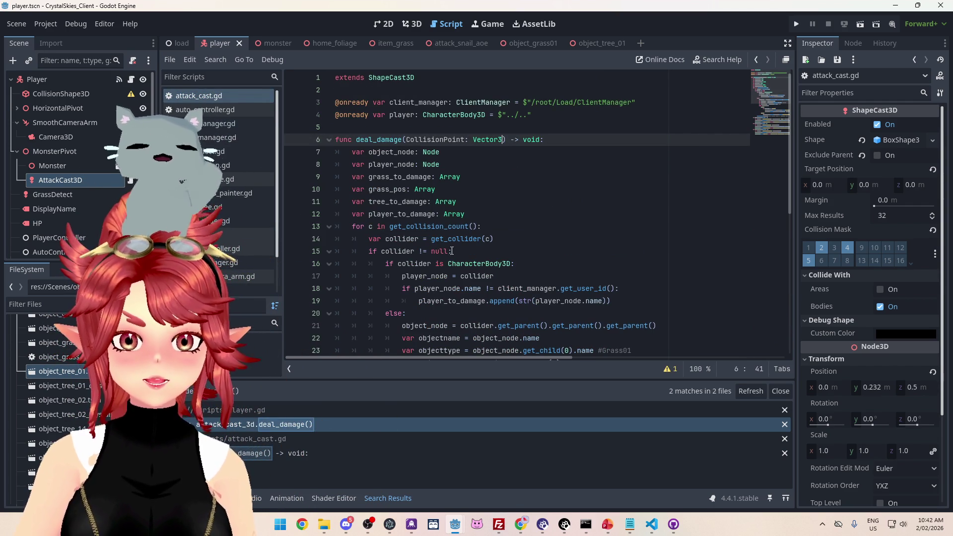
pyautogui.scroll(-2, 458, 235)
pyautogui.scroll(2, 494, 253)
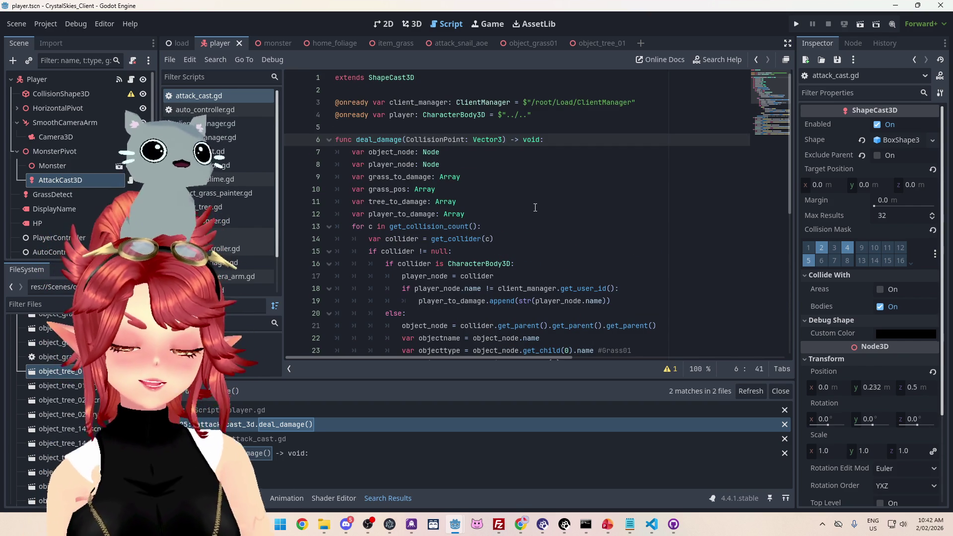
pyautogui.scroll(-1, 456, 176)
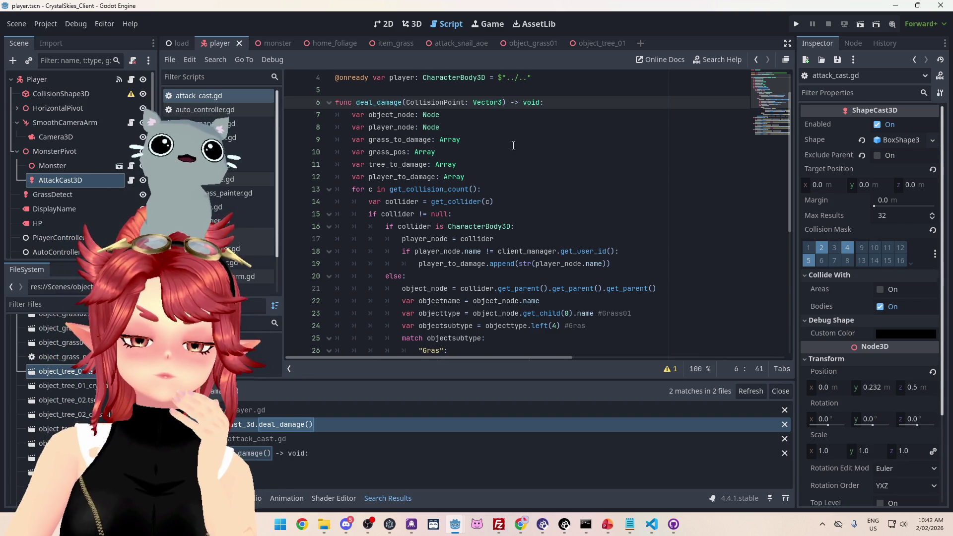
pyautogui.scroll(-3, 509, 130)
pyautogui.scroll(4, 511, 155)
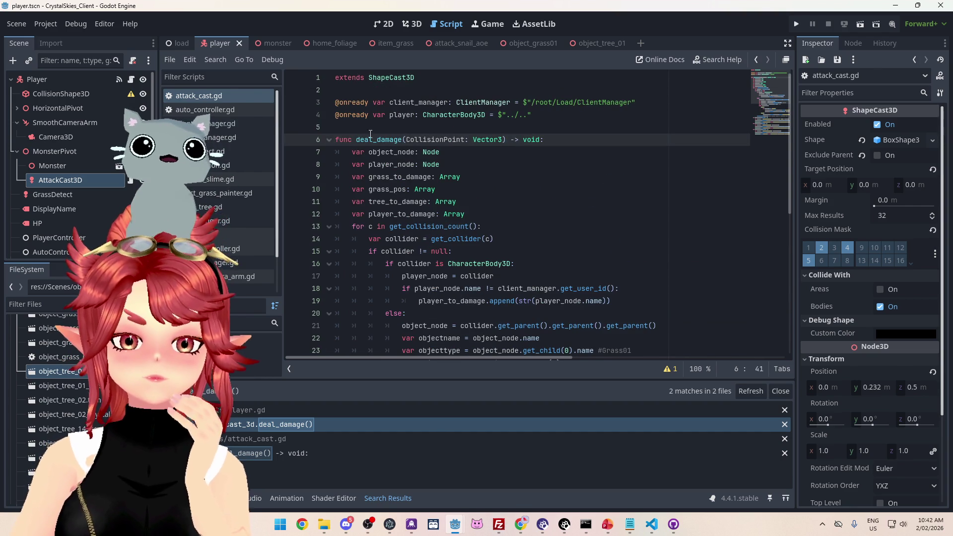
pyautogui.scroll(-8, 404, 135)
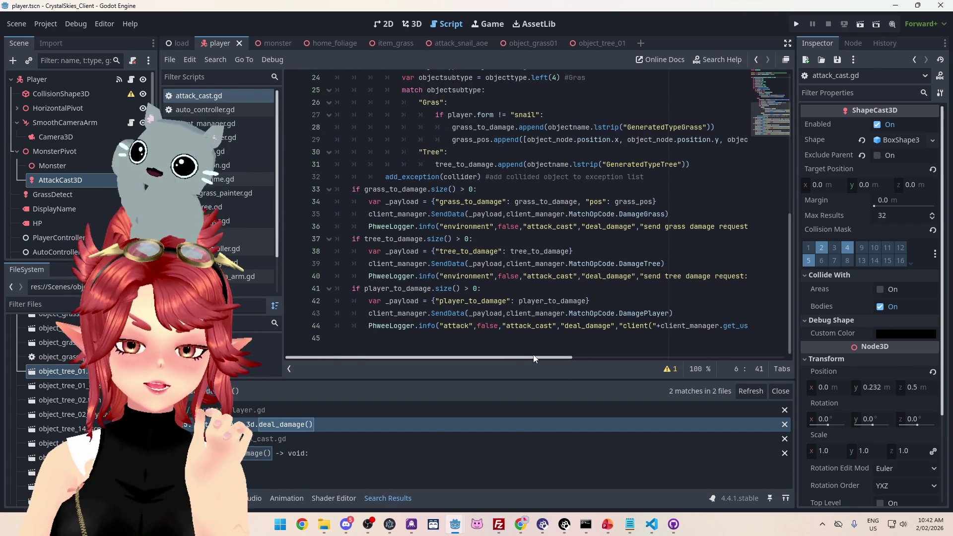
pyautogui.click(582, 300)
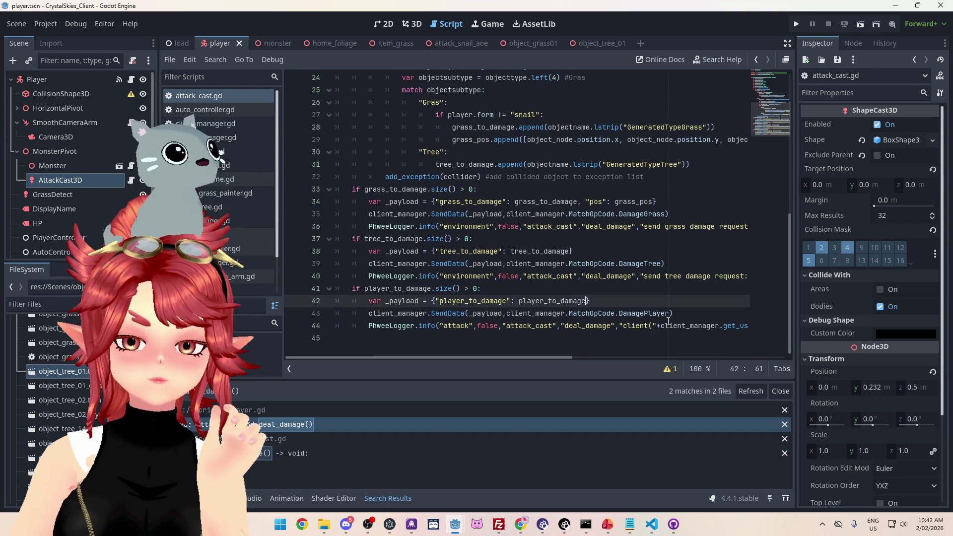
# - Append , "collision_point": colli to the payload and edit deal_damage's CollisionPoint parameter name
pyautogui.write(', ')
pyautogui.write('"')
pyautogui.write('collision')
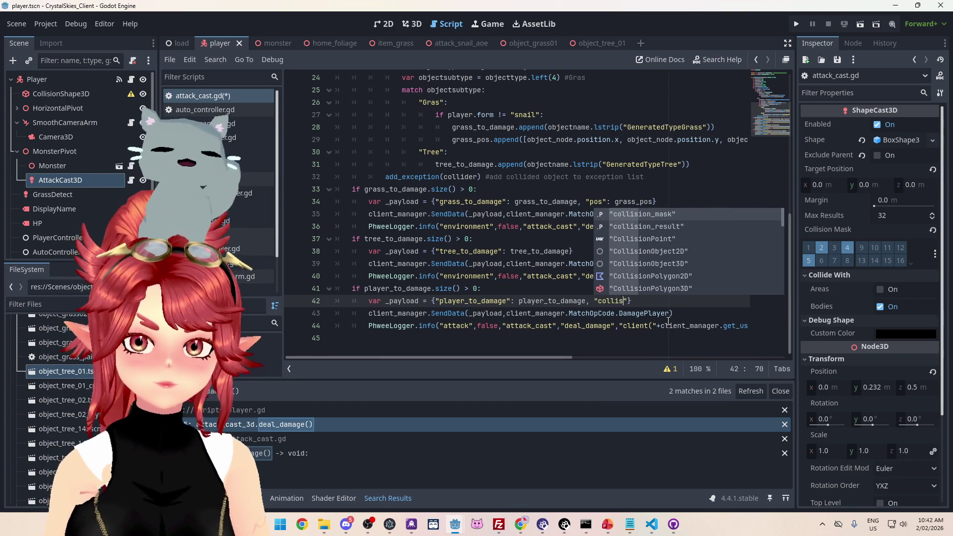
pyautogui.write('_point"')
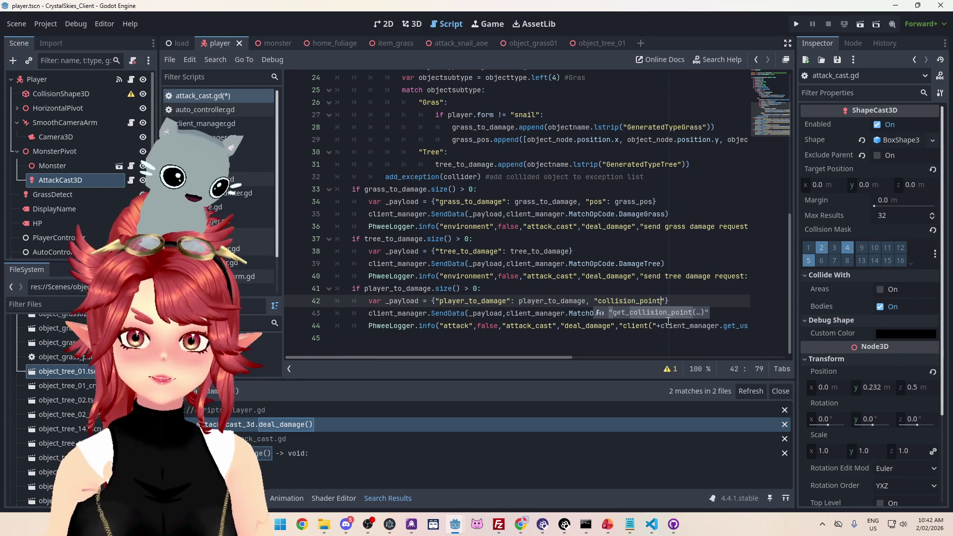
pyautogui.write(': colli')
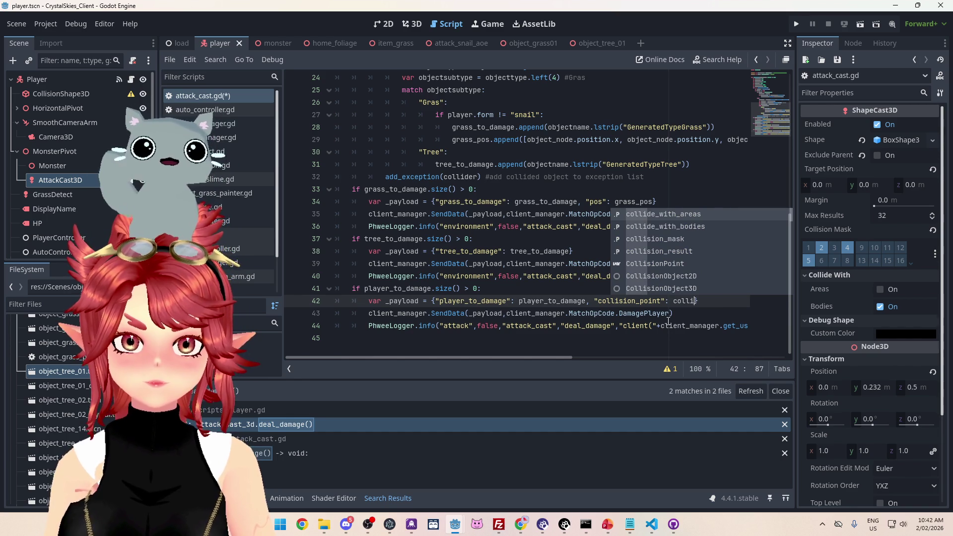
pyautogui.scroll(8, 668, 320)
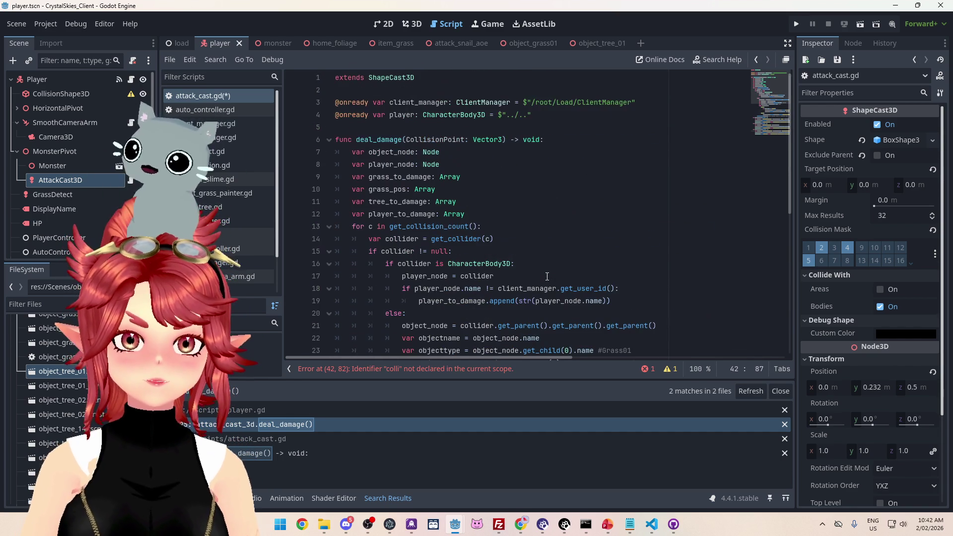
pyautogui.click(406, 139)
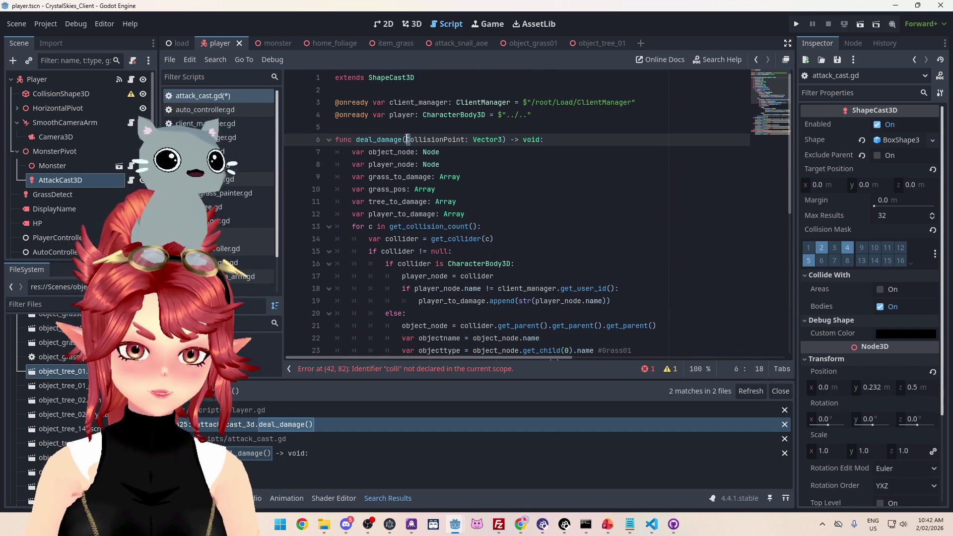
pyautogui.click(444, 139)
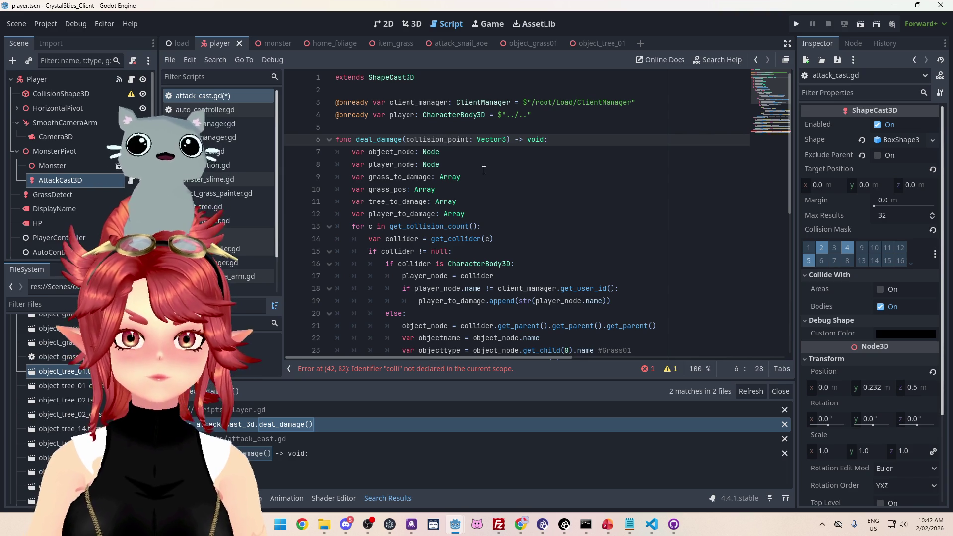
pyautogui.click(546, 177)
pyautogui.scroll(-8, 646, 280)
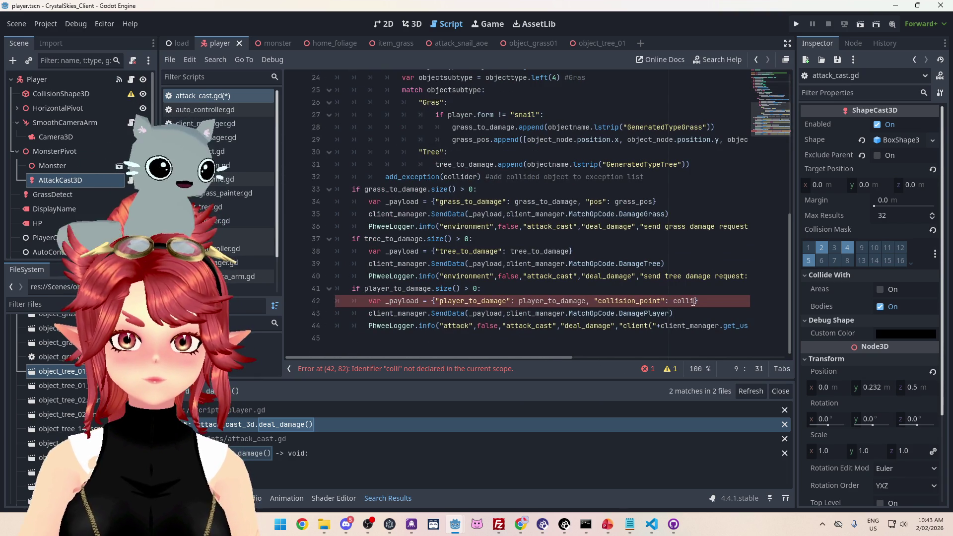
# - Complete the payload entry as "collision_point": collision_point and save attack_cast.gd
pyautogui.click(695, 301)
pyautogui.write('s')
pyautogui.click(660, 226)
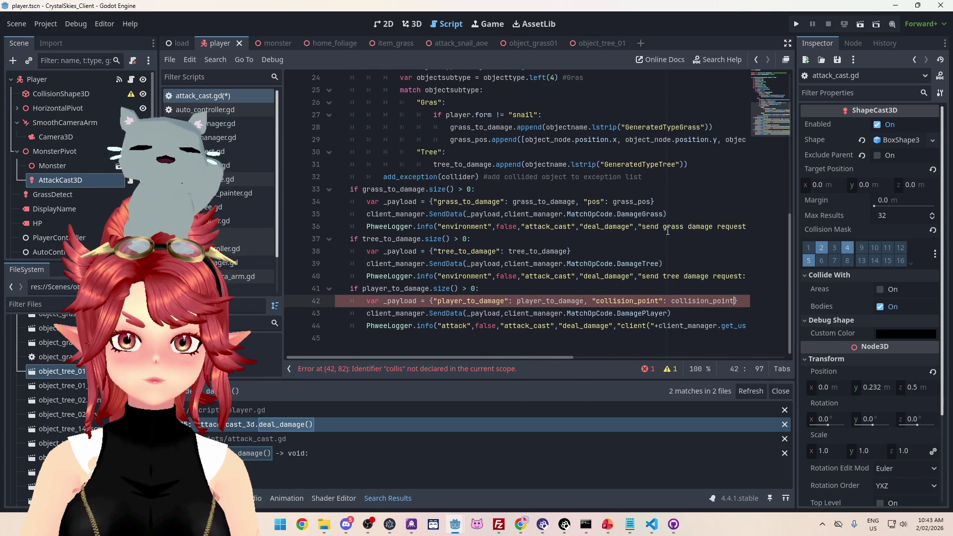
pyautogui.click(629, 263)
pyautogui.hotkey('ctrl', 's')
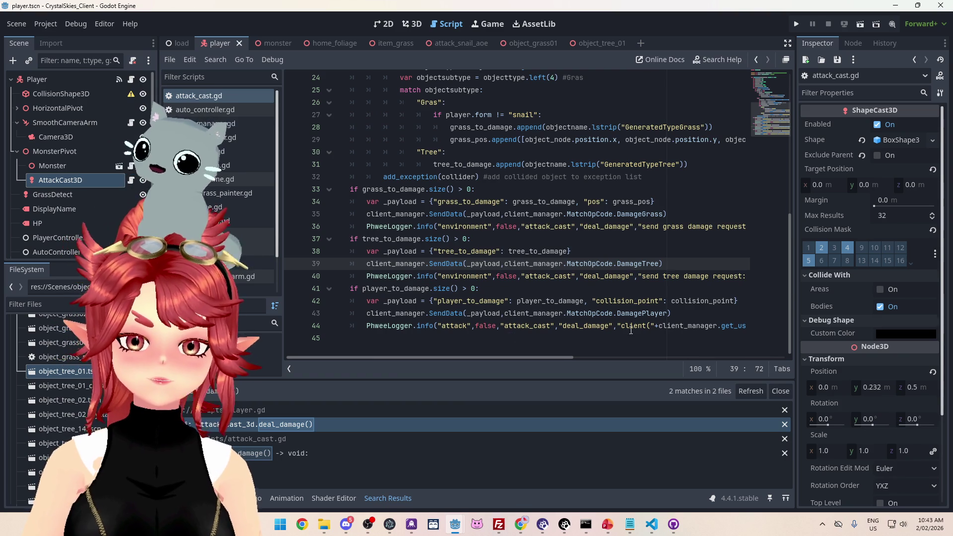
pyautogui.moveTo(564, 358)
pyautogui.mouseDown()
pyautogui.moveTo(664, 362)
pyautogui.moveTo(493, 335)
pyautogui.mouseUp()
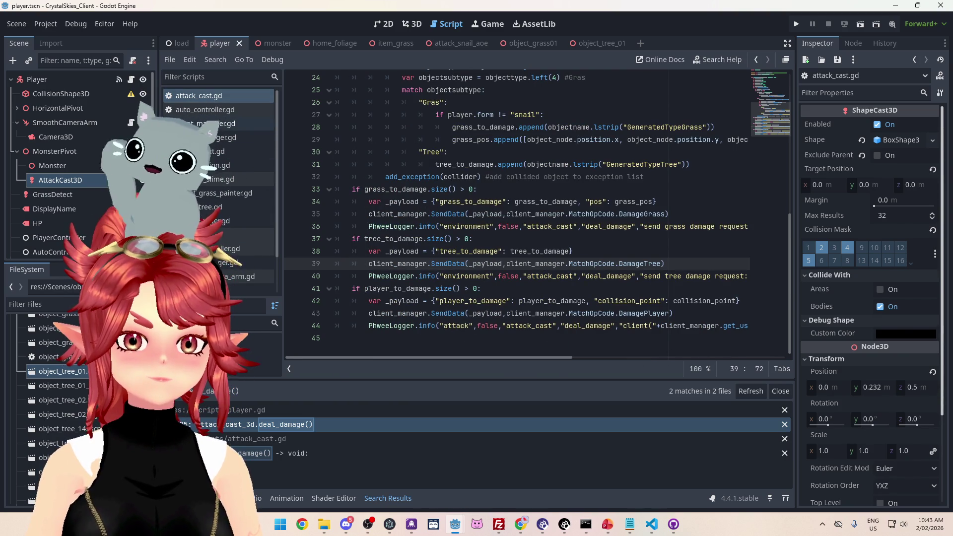
# - Open client_manager.gd and select the damage_player call on line 344
pyautogui.click(205, 123)
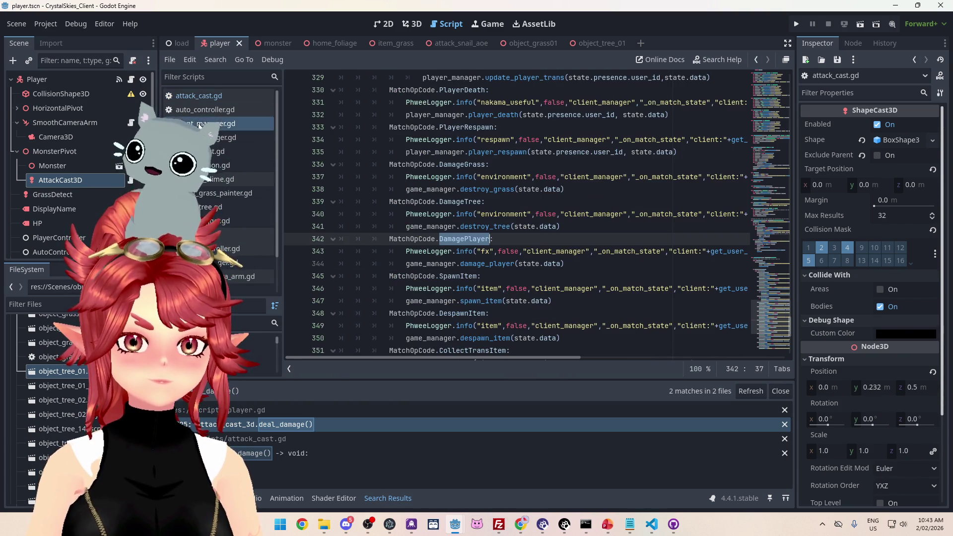
pyautogui.click(459, 263)
pyautogui.moveTo(461, 265); pyautogui.dragTo(515, 267)
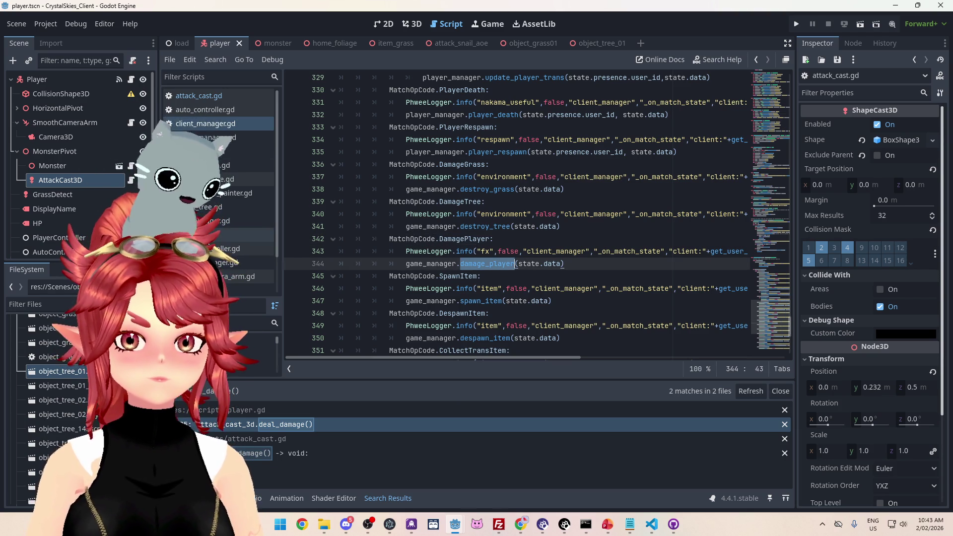
# - Go back to player.gd's attack code, adding and then removing blank lines after it
pyautogui.hotkey('alt', 'Left')
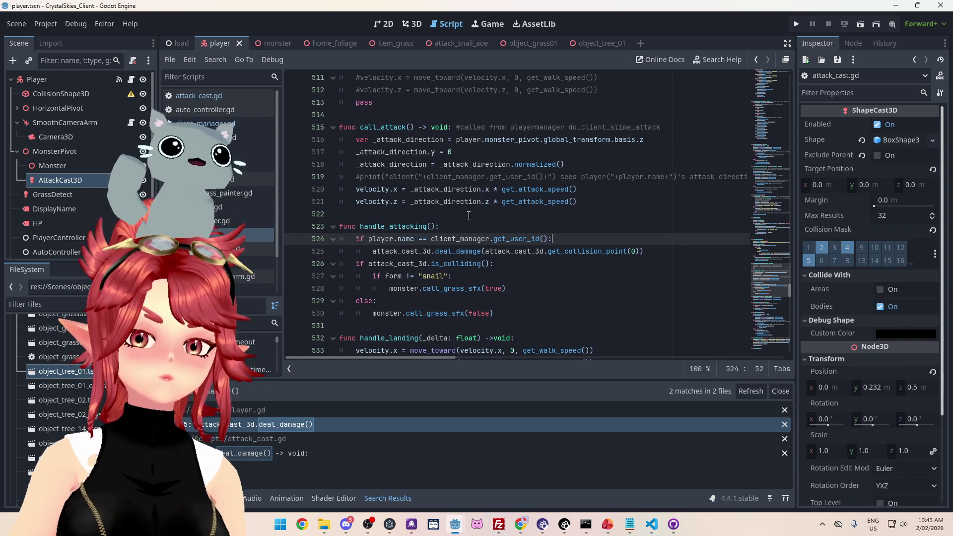
pyautogui.scroll(-5, 469, 238)
pyautogui.click(385, 141)
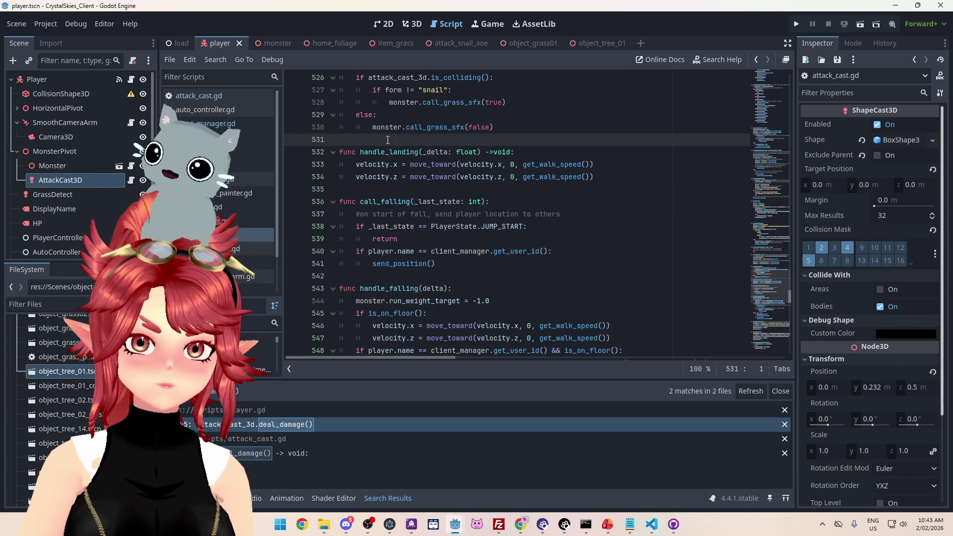
pyautogui.press('Return')
pyautogui.press('Return')
pyautogui.press('Up')
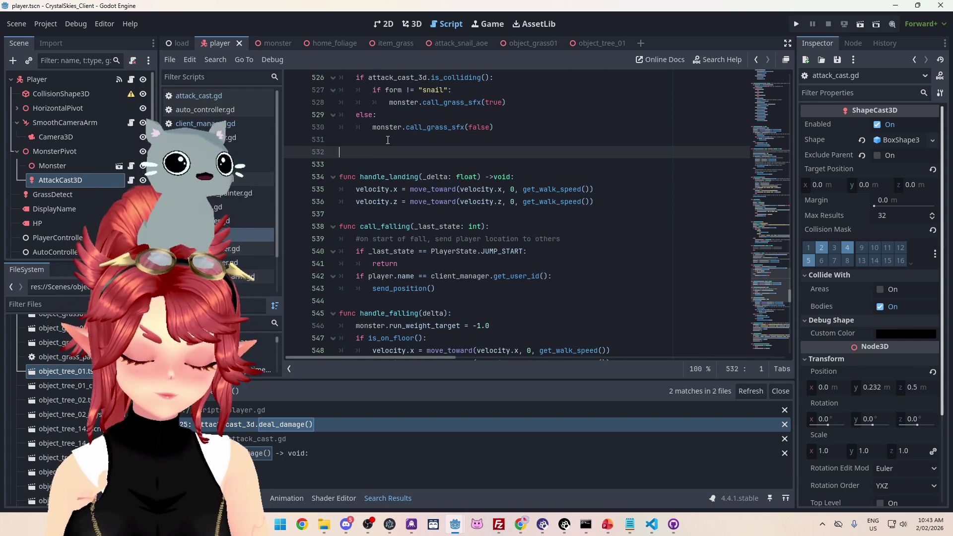
pyautogui.press('BackSpace')
pyautogui.press('BackSpace')
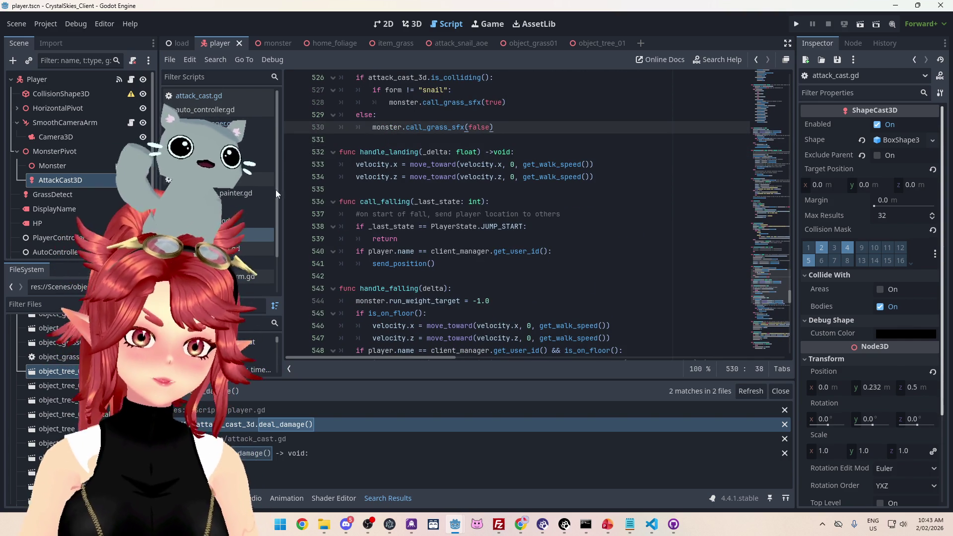
# - Add blank lines above update_usernames in player_manager.gd, then return to client_manager.gd and save
pyautogui.click(225, 263)
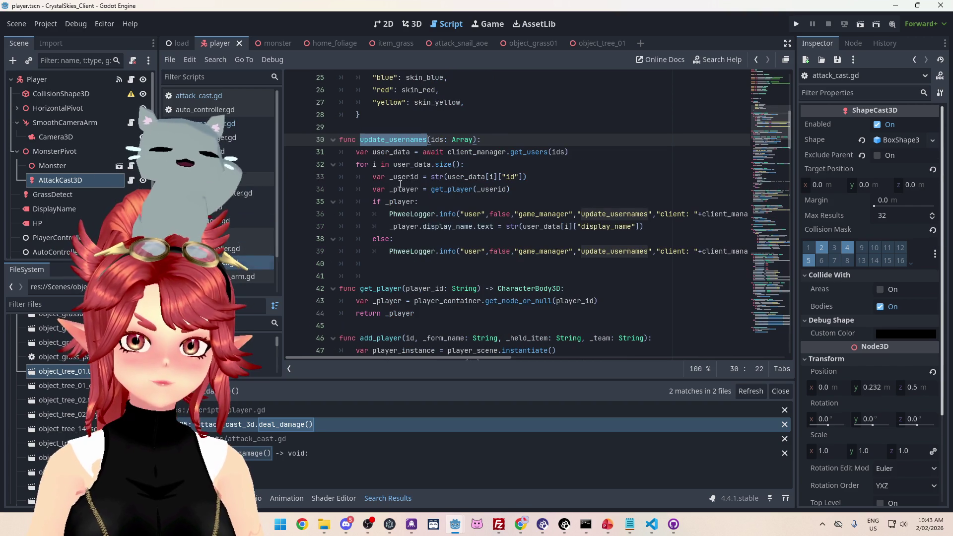
pyautogui.click(395, 125)
pyautogui.press('Return')
pyautogui.press('Return')
pyautogui.press('Up')
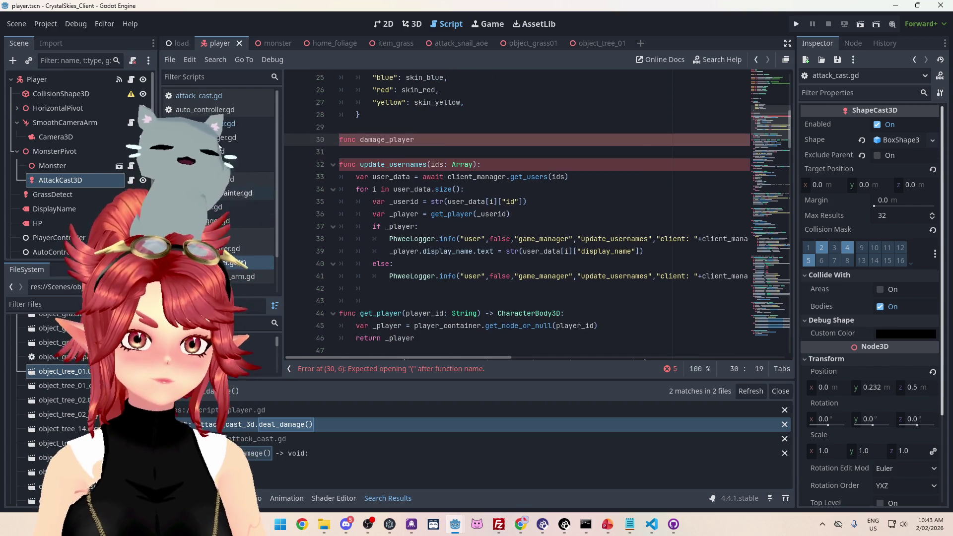
pyautogui.click(214, 125)
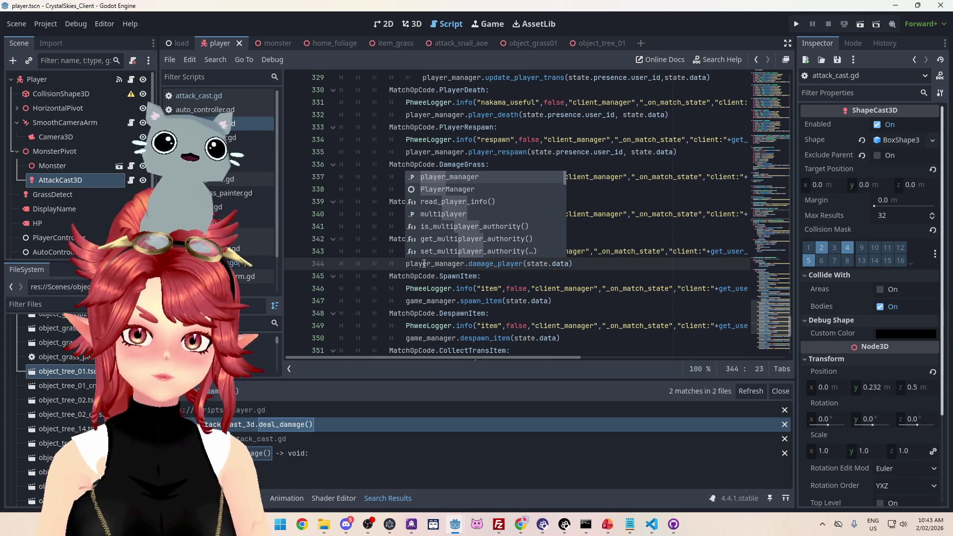
pyautogui.click(424, 273)
pyautogui.hotkey('ctrl', 's')
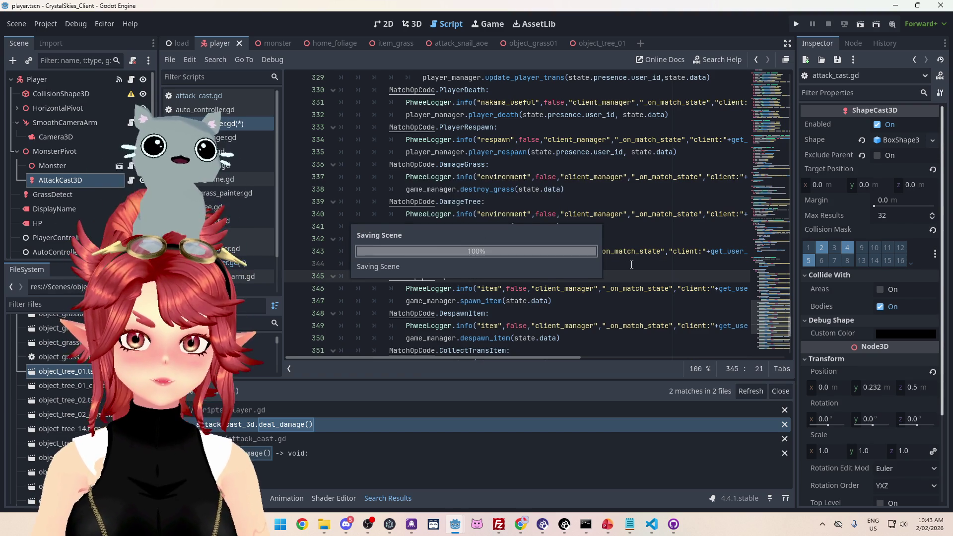
# - Reopen attack_cast.gd's deal_damage from the search results
pyautogui.click(630, 264)
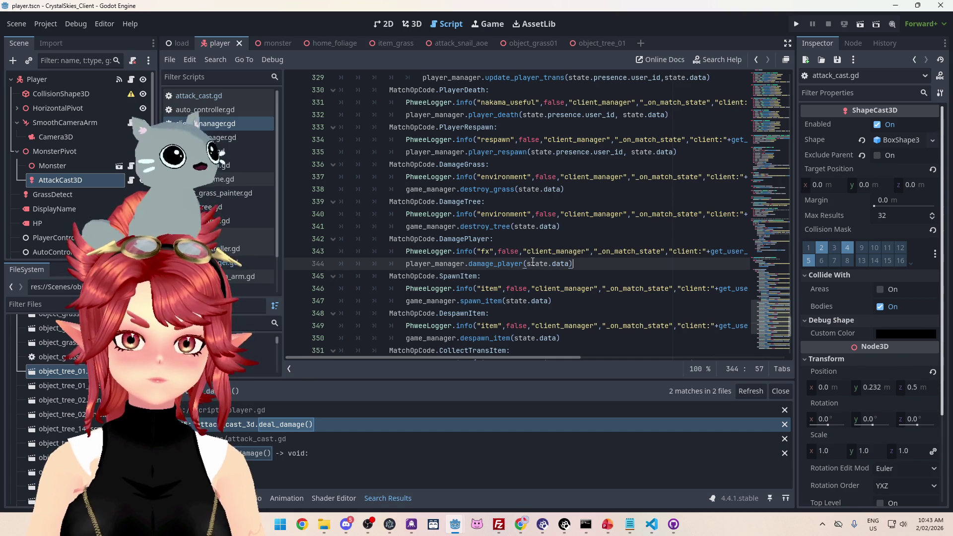
pyautogui.moveTo(530, 264)
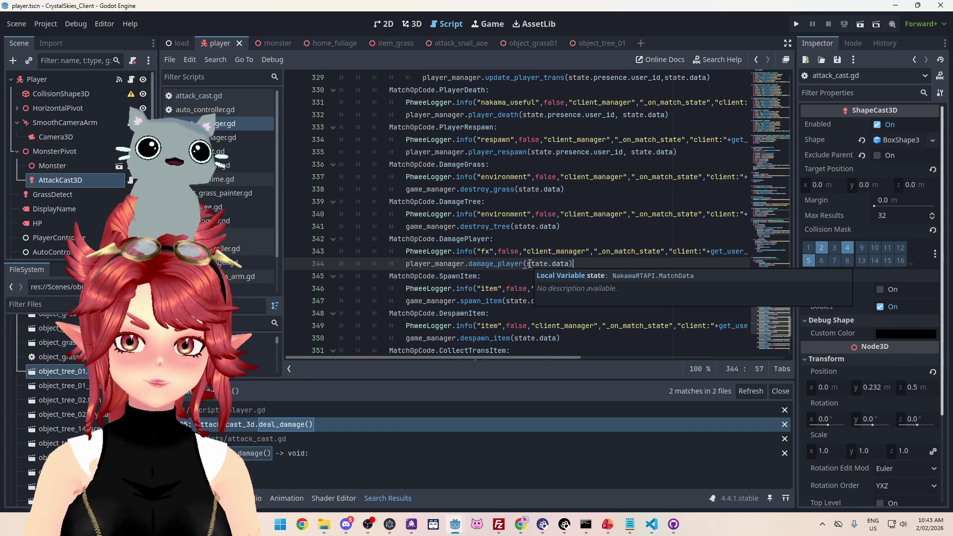
pyautogui.click(341, 452)
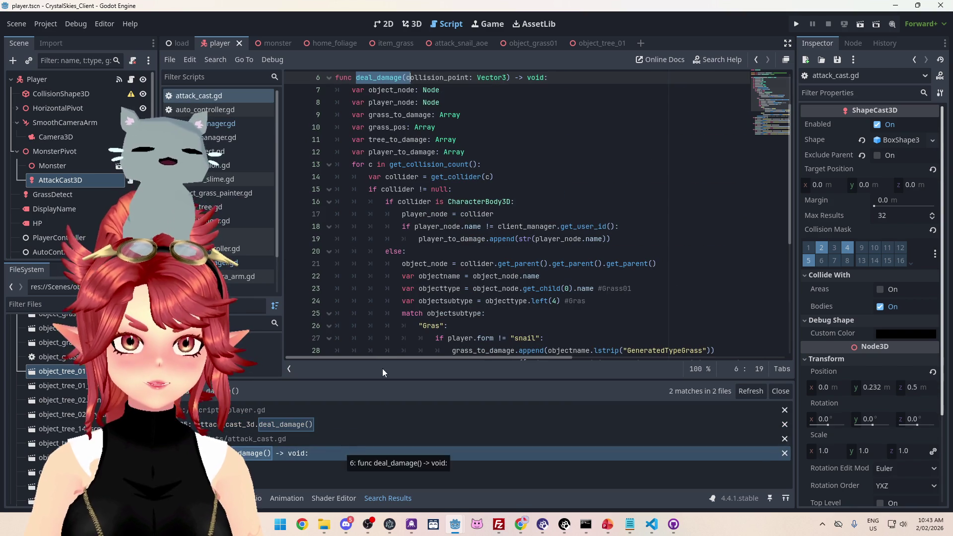
# - Add () after damage_player in player_manager.gd
pyautogui.scroll(-6, 493, 276)
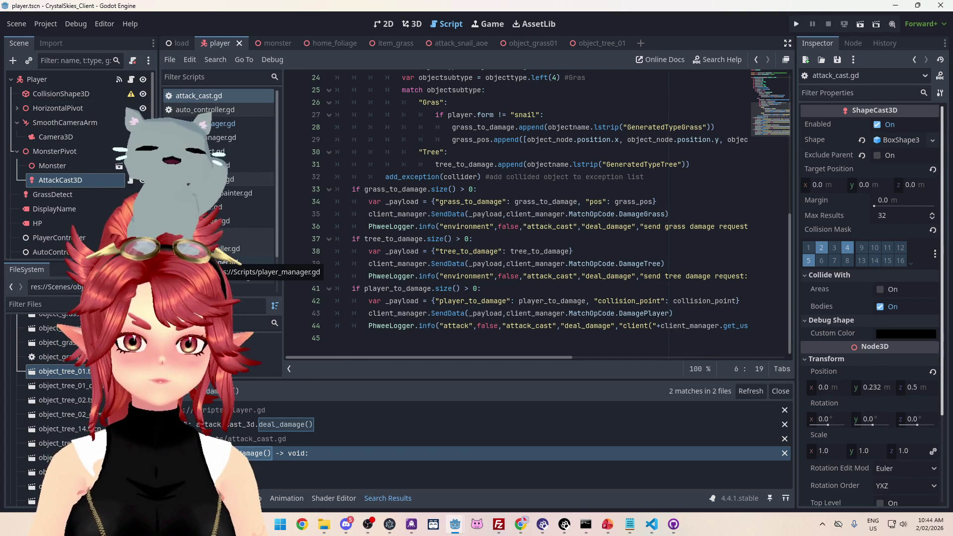
pyautogui.click(229, 262)
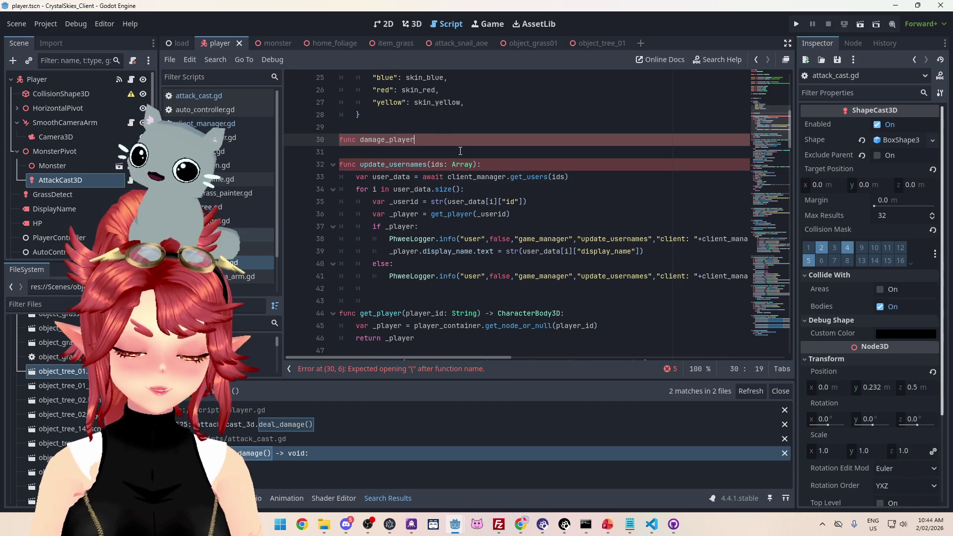
pyautogui.write('()')
# - Select player_death's _received_data: String parameter, then go back to client_manager.gd
pyautogui.scroll(-4, 464, 243)
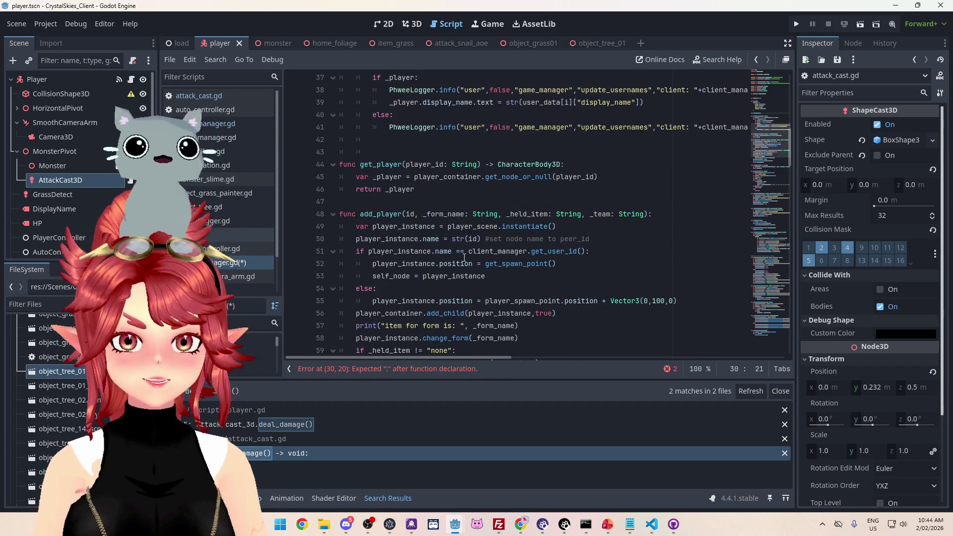
pyautogui.scroll(-6, 507, 256)
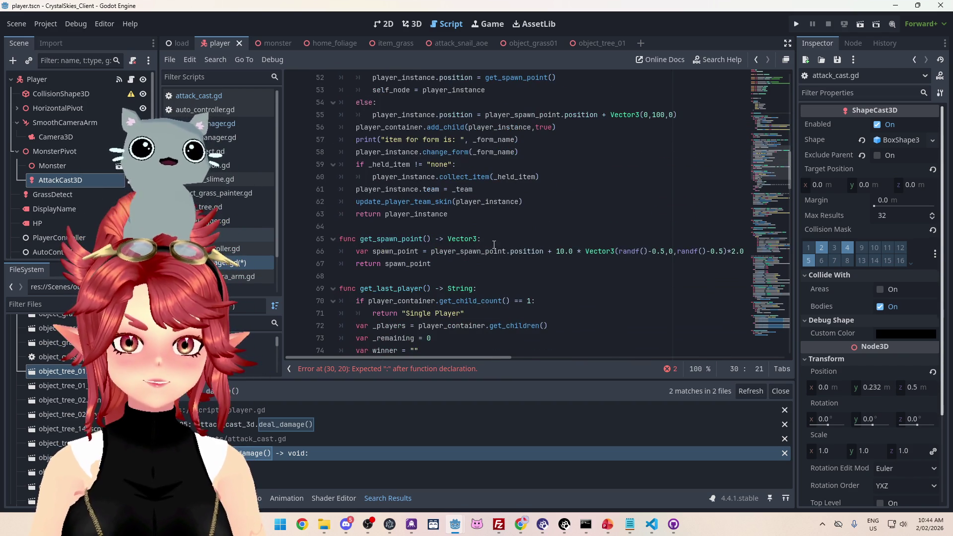
pyautogui.scroll(-4, 507, 256)
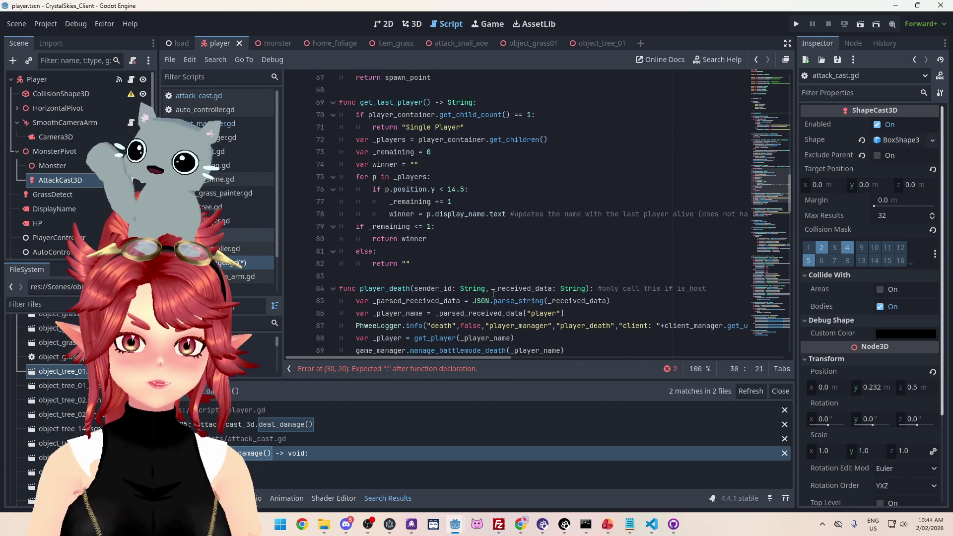
pyautogui.moveTo(493, 292); pyautogui.dragTo(506, 292)
pyautogui.moveTo(586, 291)
pyautogui.mouseDown()
pyautogui.moveTo(491, 290)
pyautogui.moveTo(588, 288)
pyautogui.mouseUp()
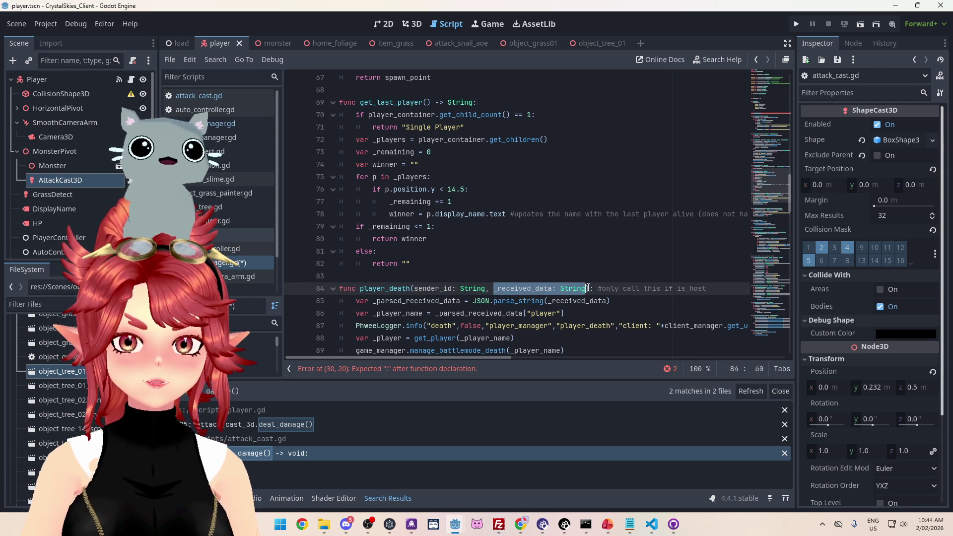
pyautogui.click(217, 124)
pyautogui.moveTo(514, 355)
pyautogui.mouseDown()
pyautogui.moveTo(707, 369)
pyautogui.moveTo(532, 342)
pyautogui.moveTo(633, 345)
pyautogui.moveTo(526, 343)
pyautogui.mouseUp()
# - Show nk_lobbyhandler.ts's DamagePlayer handler in Visual Studio Code
pyautogui.click(651, 530)
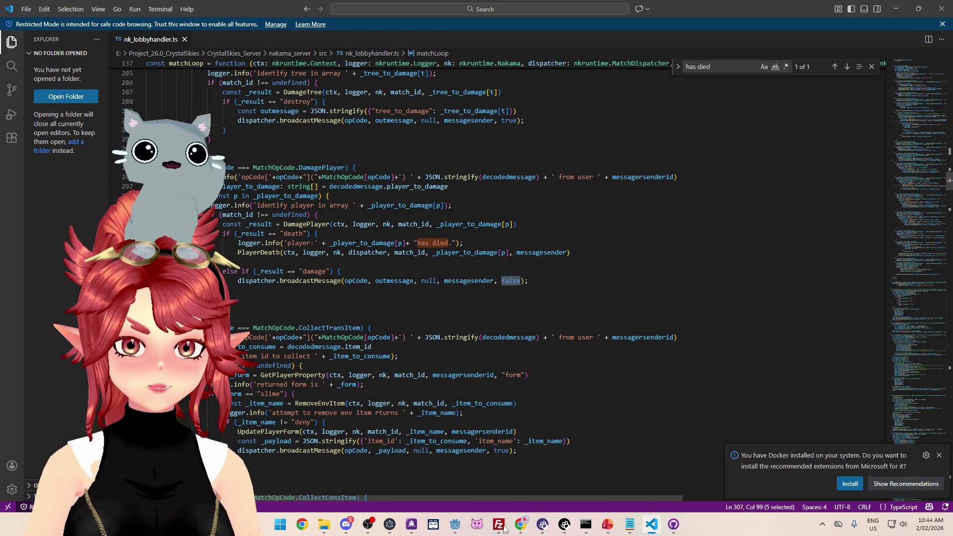
# - Pass the sender's user id along with state.data in the damage_player call
pyautogui.moveTo(455, 524)
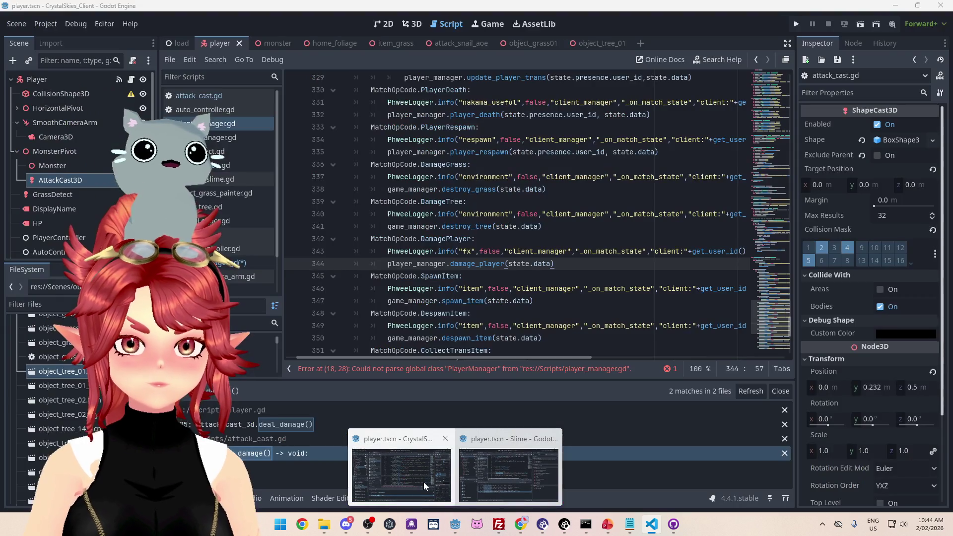
pyautogui.click(424, 481)
pyautogui.click(514, 152)
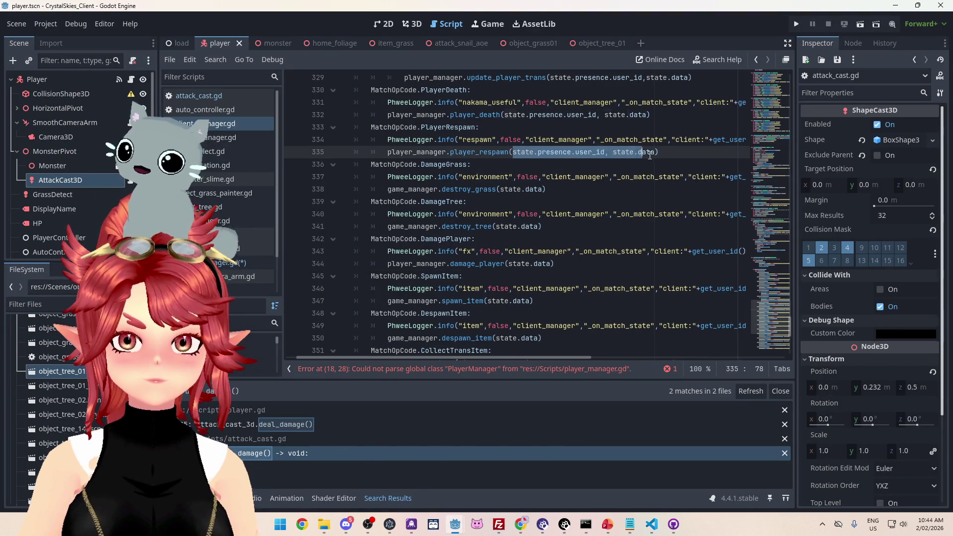
pyautogui.moveTo(508, 264); pyautogui.dragTo(555, 264)
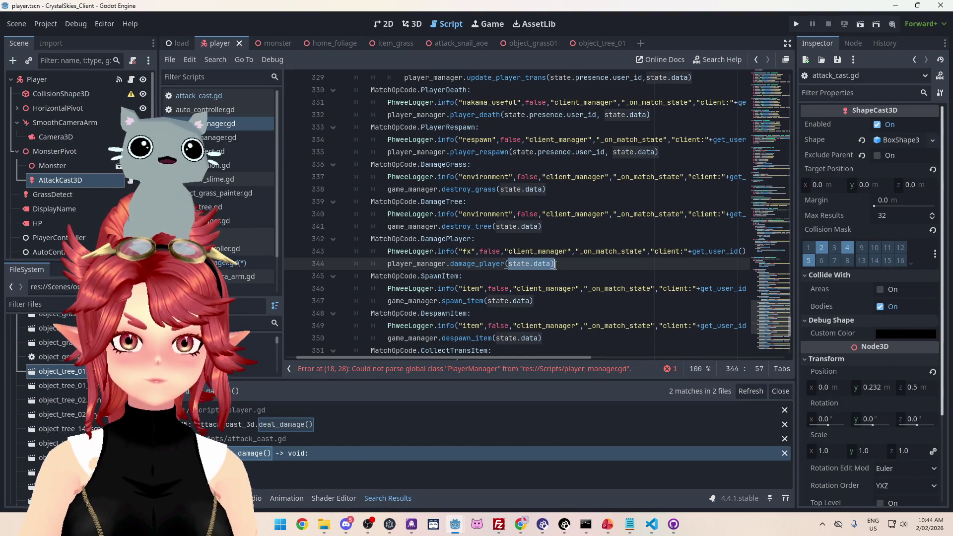
pyautogui.write('state.presence.user_id, state.data')
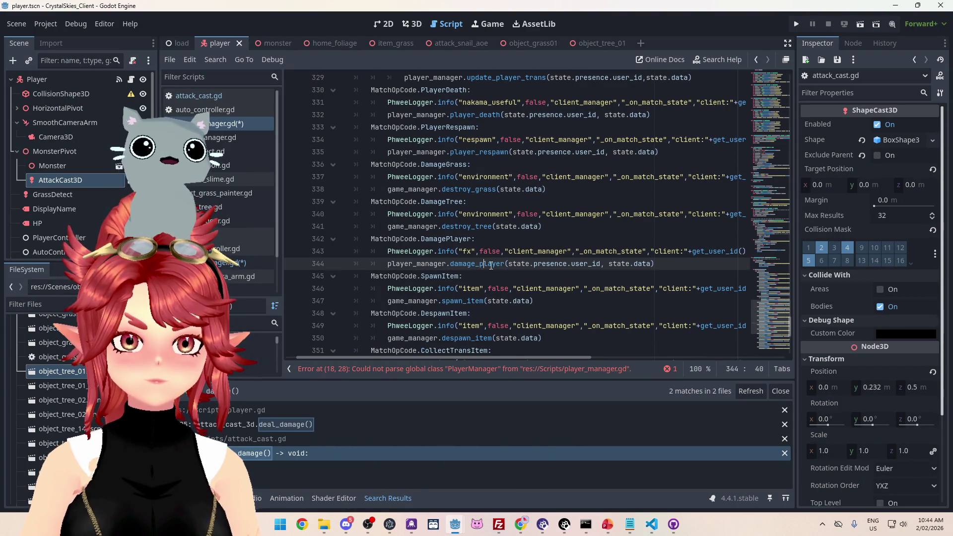
# - Give the damage_player stub on line 30 of player_manager.gd player_death's parameter list
pyautogui.click(233, 262)
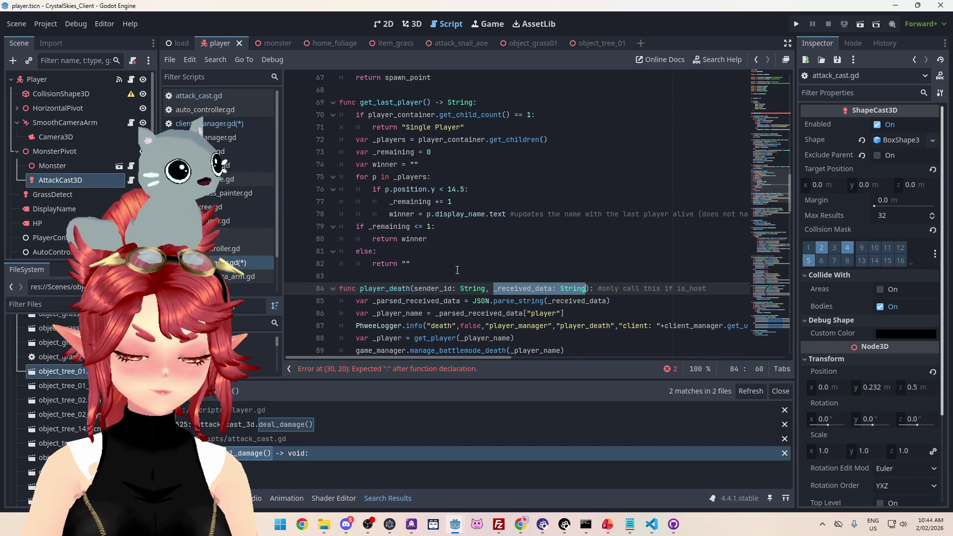
pyautogui.hotkey('ctrl', 'l')
pyautogui.write('30')
pyautogui.press('Return')
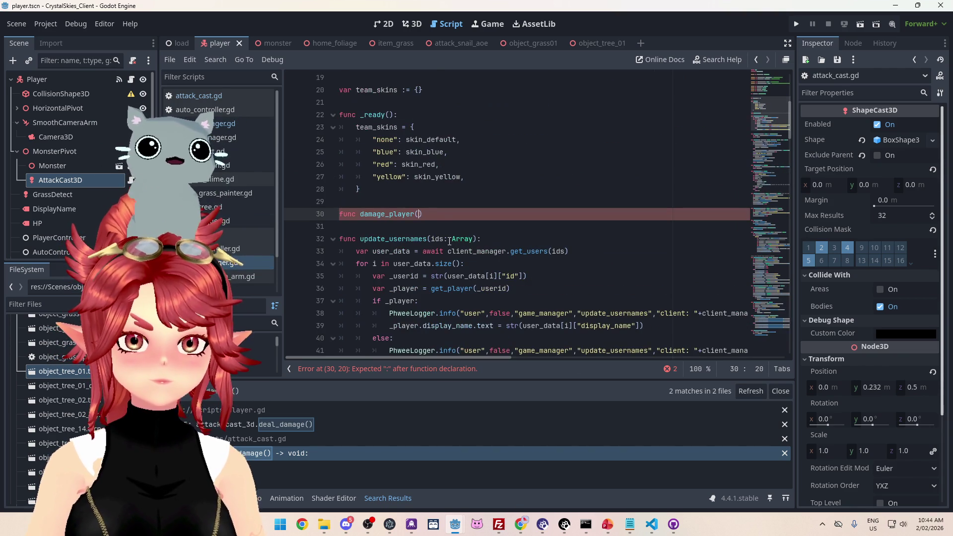
pyautogui.press('Return')
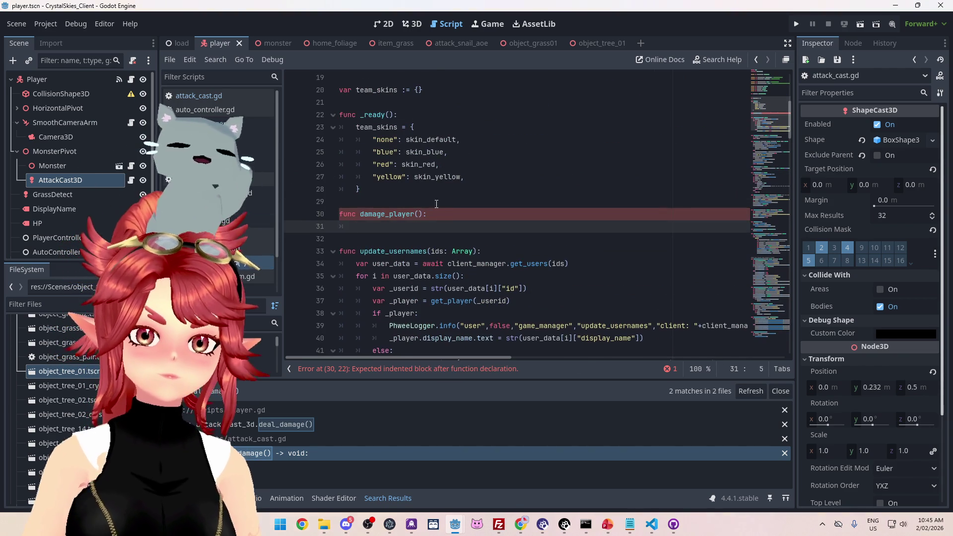
pyautogui.scroll(-5, 528, 255)
pyautogui.scroll(-5, 472, 228)
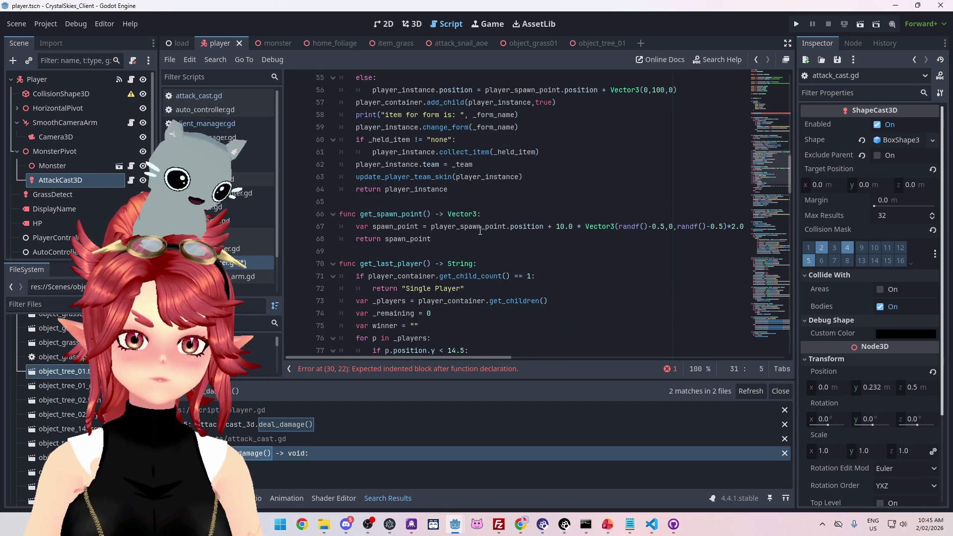
pyautogui.scroll(-5, 478, 229)
pyautogui.moveTo(415, 263); pyautogui.dragTo(586, 264)
pyautogui.scroll(15, 480, 235)
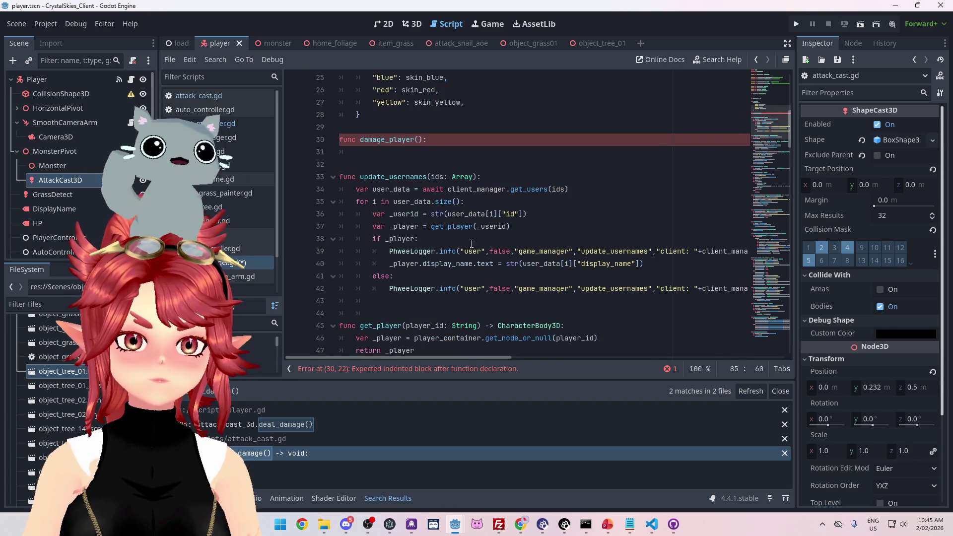
pyautogui.click(417, 138)
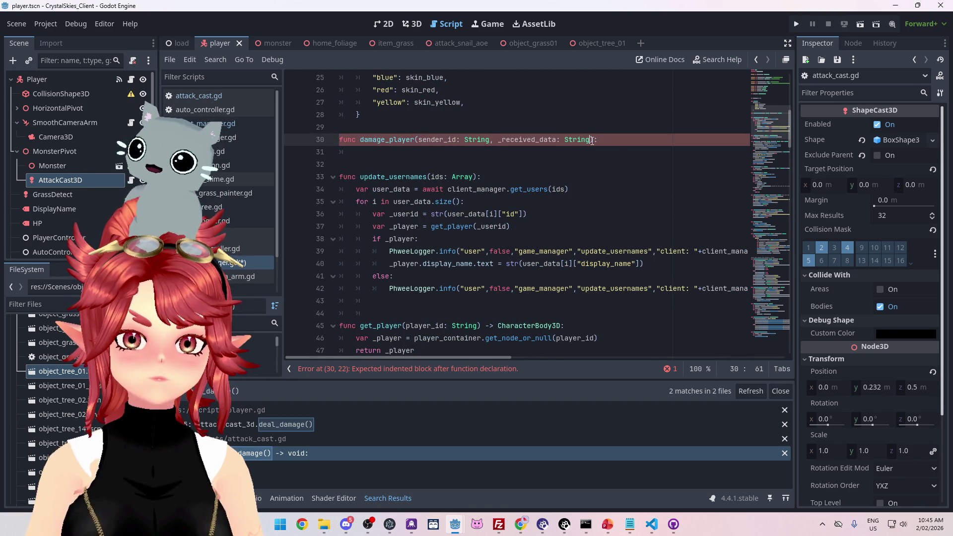
pyautogui.press('Return')
# - Paste the two JSON parsing lines into damage_player, storing "collision_point" in collision_point, and save
pyautogui.scroll(-17, 514, 264)
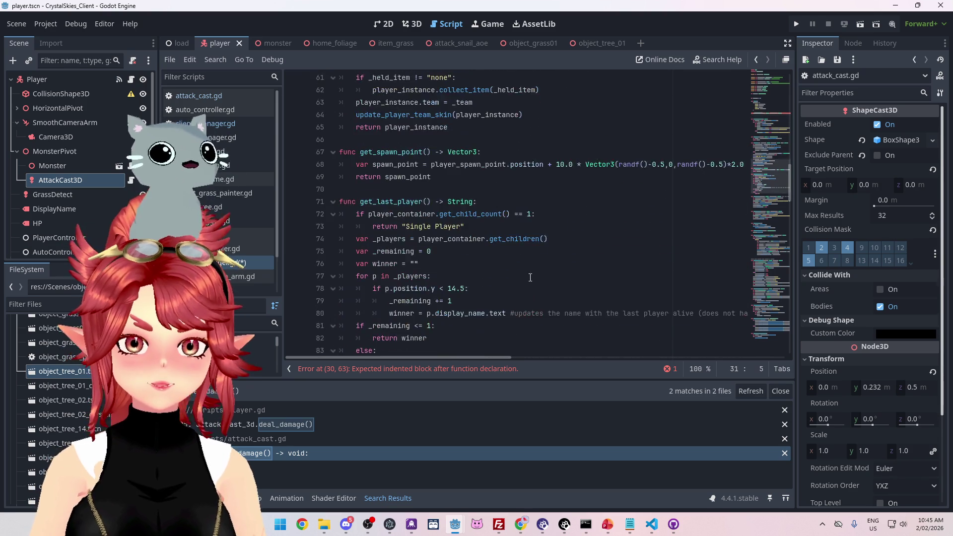
pyautogui.scroll(-2, 513, 264)
pyautogui.scroll(1, 430, 189)
pyautogui.moveTo(356, 176); pyautogui.dragTo(601, 190)
pyautogui.hotkey('ctrl', 'c')
pyautogui.scroll(20, 545, 224)
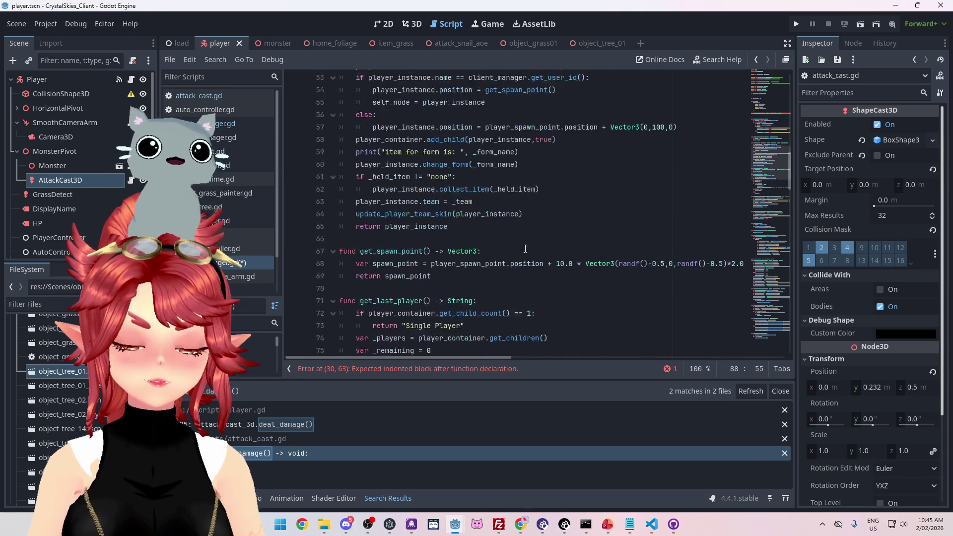
pyautogui.click(412, 268)
pyautogui.hotkey('ctrl', 'v')
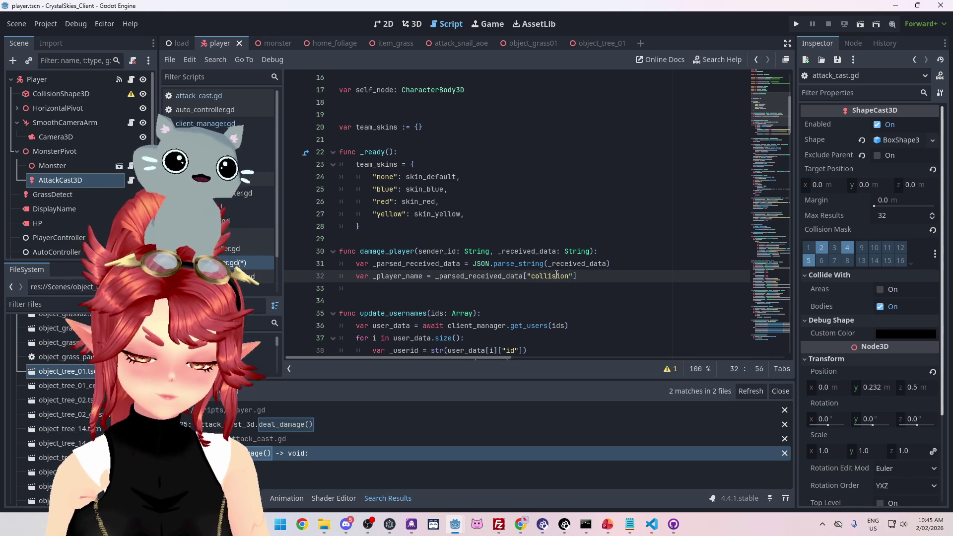
pyautogui.write('int')
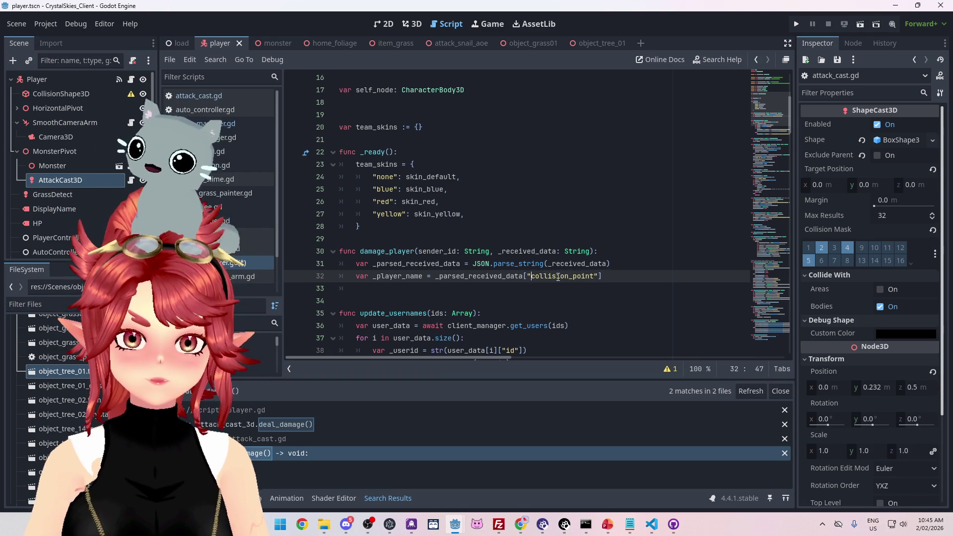
pyautogui.click(374, 276)
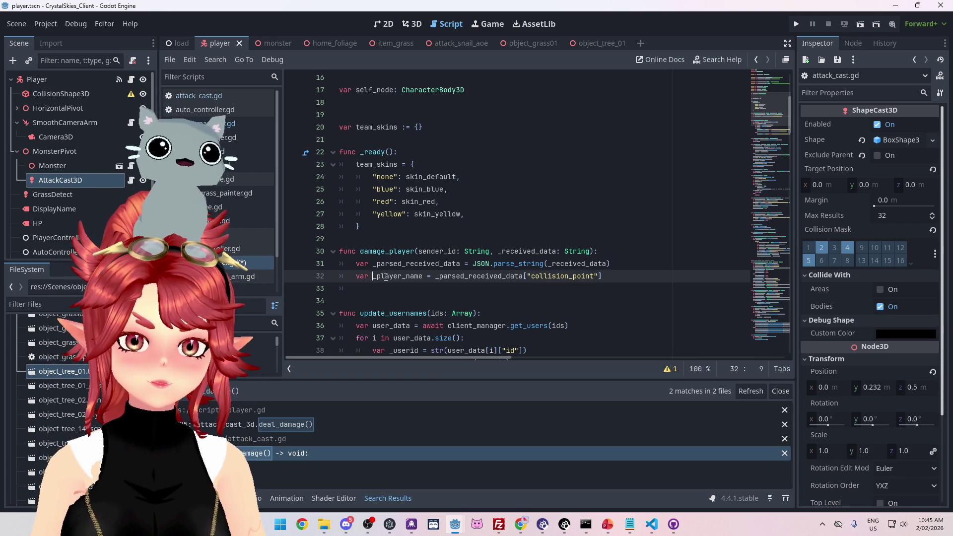
pyautogui.write('collision_point')
pyautogui.click(622, 279)
pyautogui.press('Return')
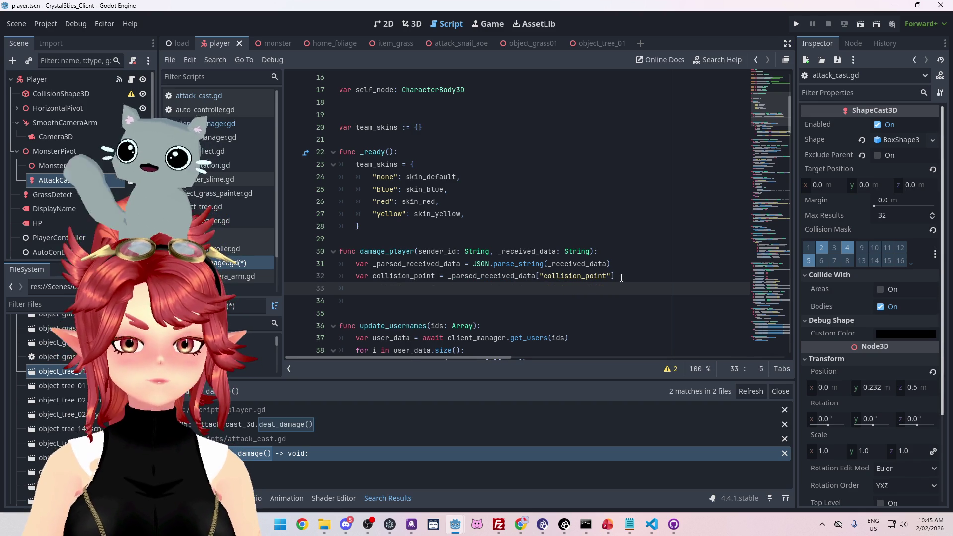
pyautogui.hotkey('ctrl', 's')
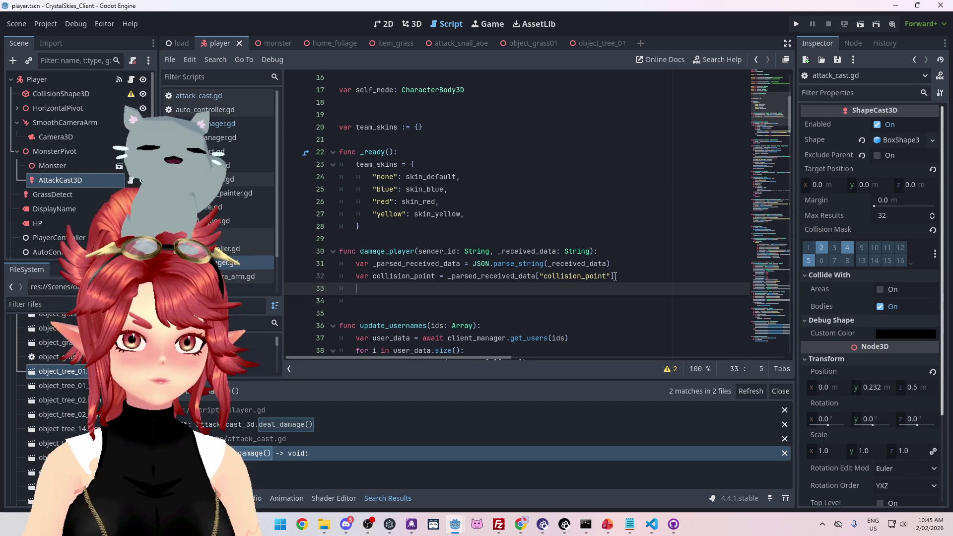
# - Delete the extra blank line after damage_player and save player_manager.gd again
pyautogui.scroll(-2, 433, 233)
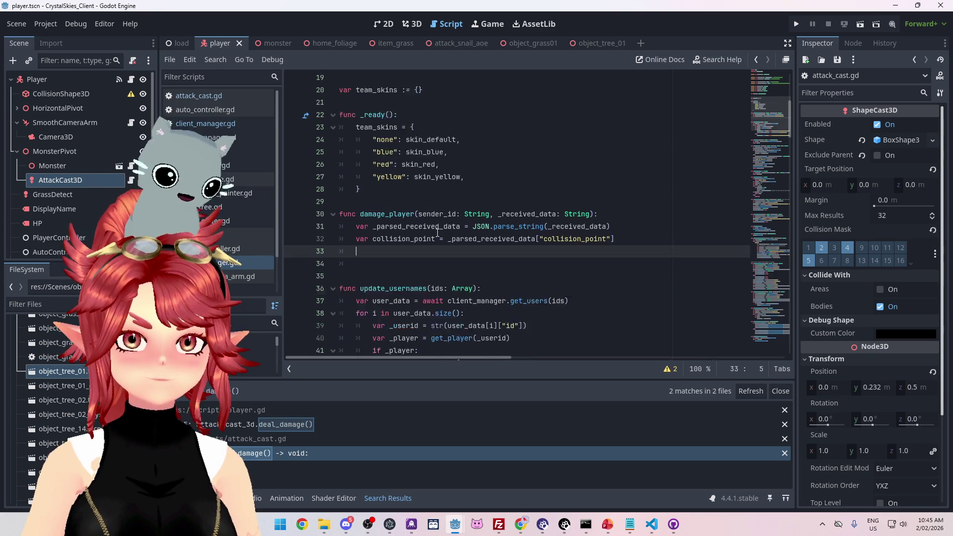
pyautogui.scroll(2, 432, 233)
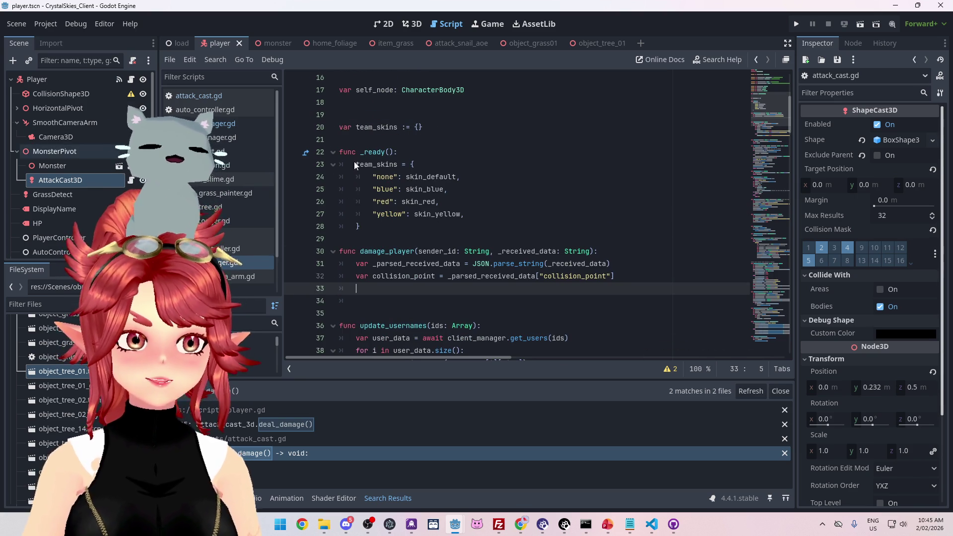
pyautogui.scroll(-3, 111, 194)
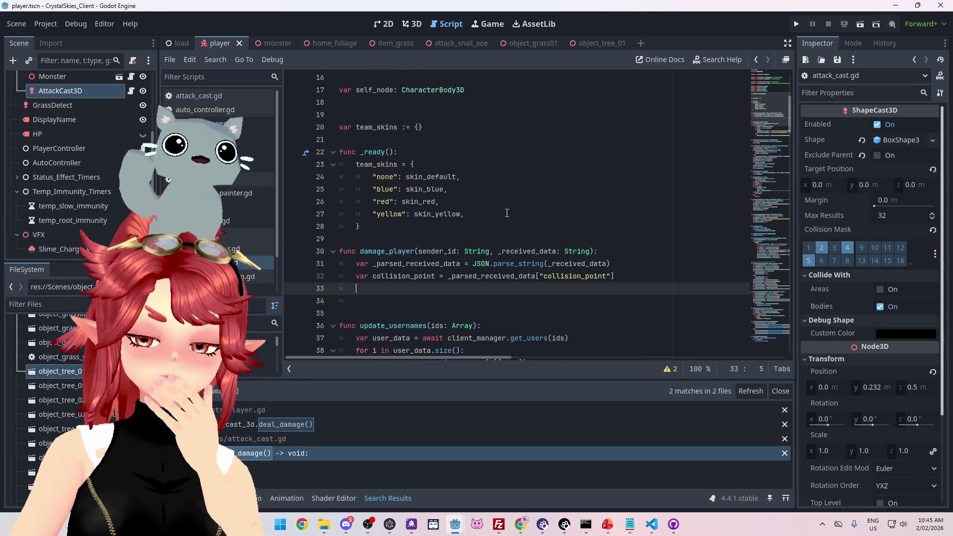
pyautogui.scroll(-5, 472, 188)
pyautogui.scroll(3, 472, 218)
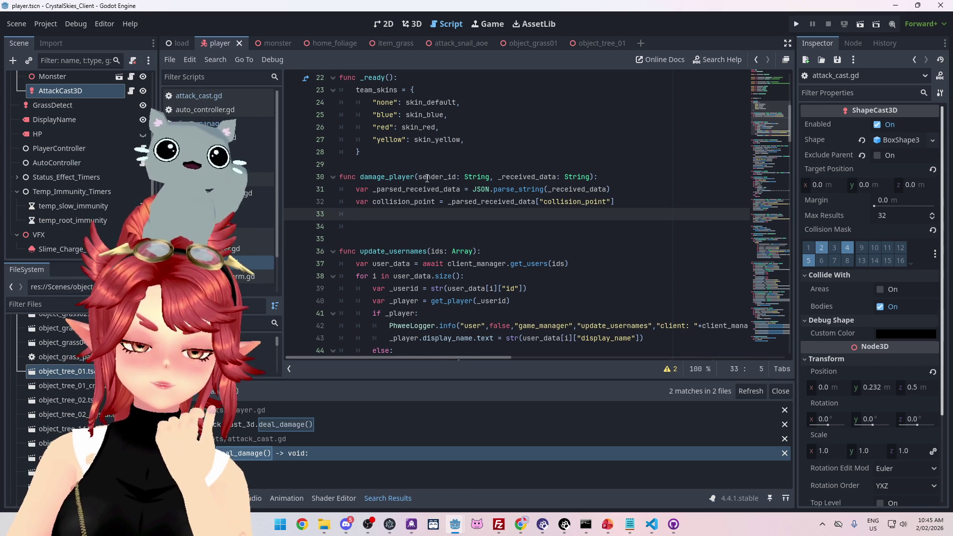
pyautogui.click(447, 168)
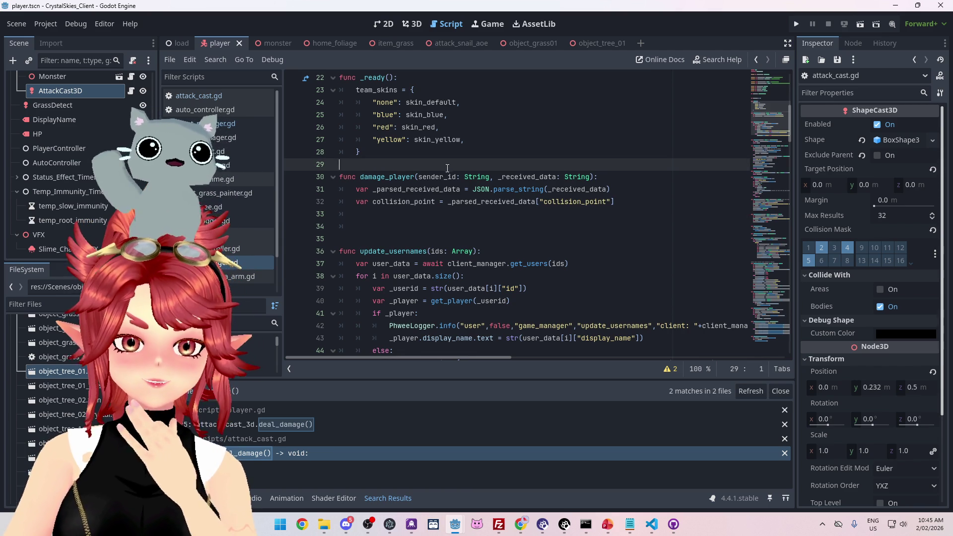
pyautogui.click(444, 230)
pyautogui.press('BackSpace')
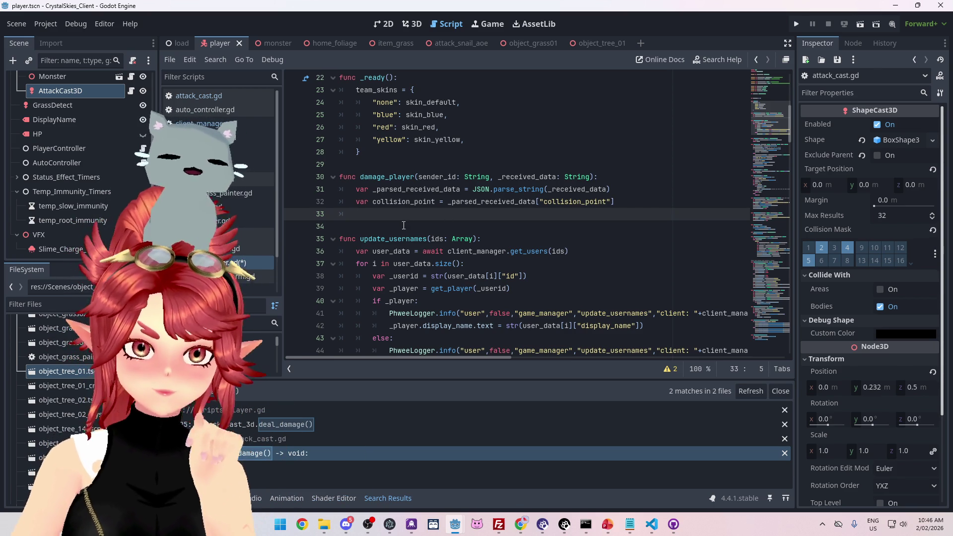
pyautogui.hotkey('ctrl', 's')
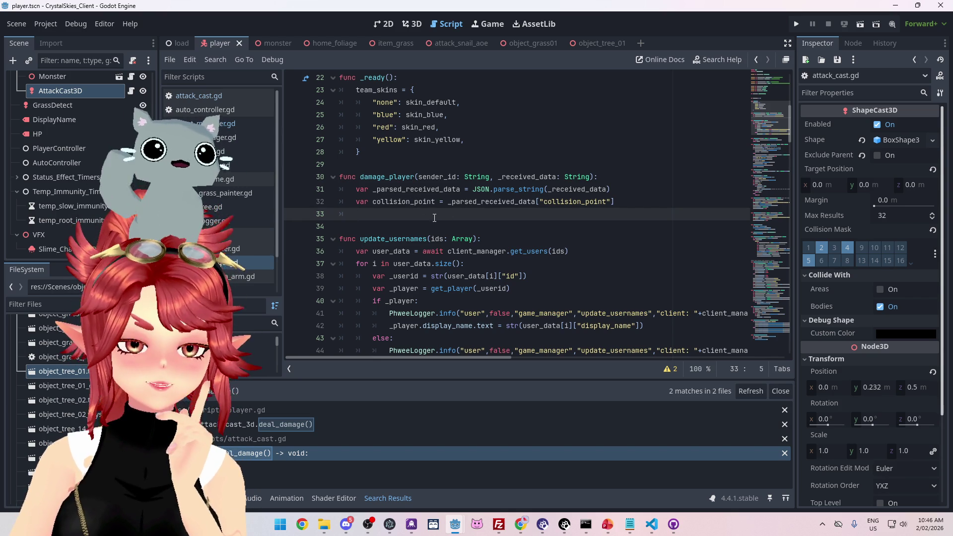
pyautogui.scroll(-2, 422, 218)
pyautogui.scroll(2, 420, 222)
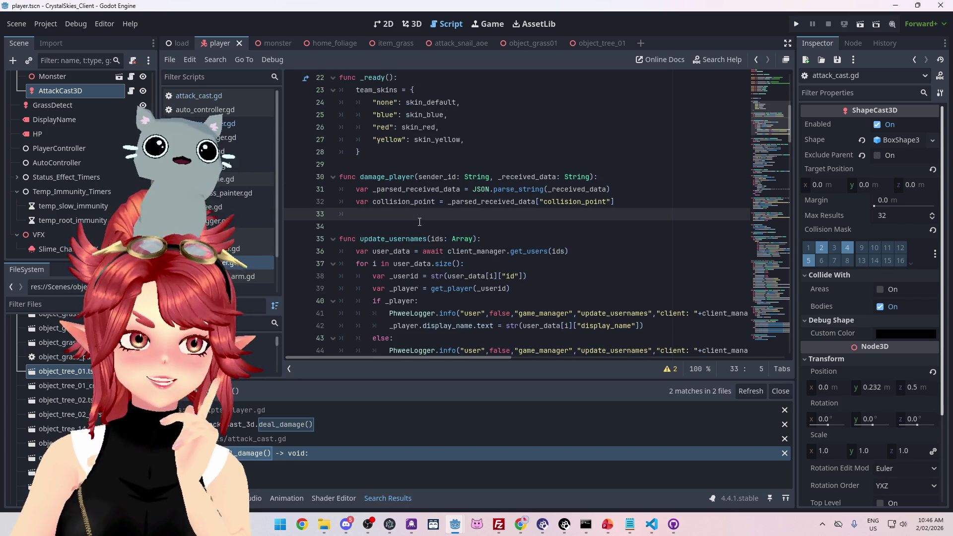
pyautogui.scroll(-1, 420, 221)
pyautogui.scroll(2, 420, 221)
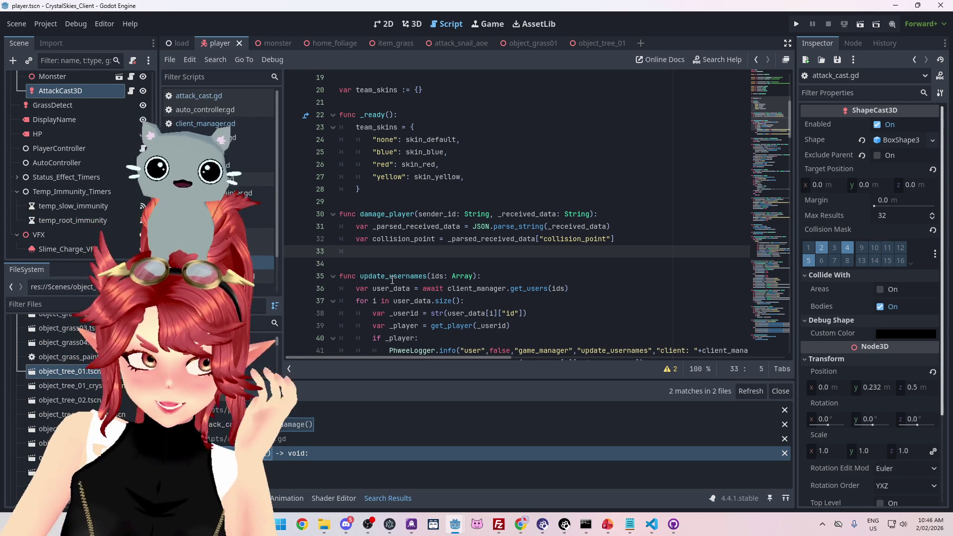
pyautogui.scroll(-2, 434, 261)
pyautogui.scroll(3, 434, 263)
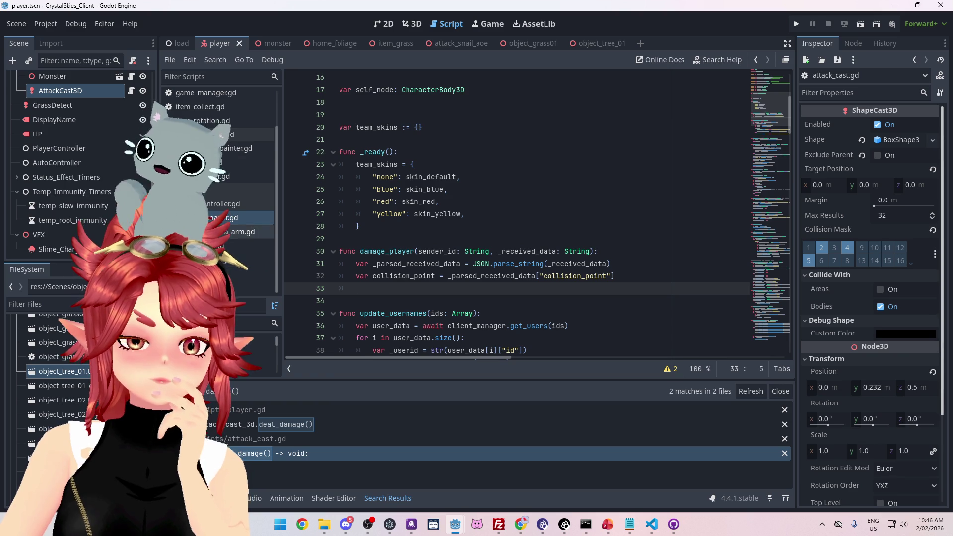
# - Browse object_tree.gd, attack_cast.gd and client_manager.gd, then jump to destroy_tree in game_manager.gd
pyautogui.click(248, 162)
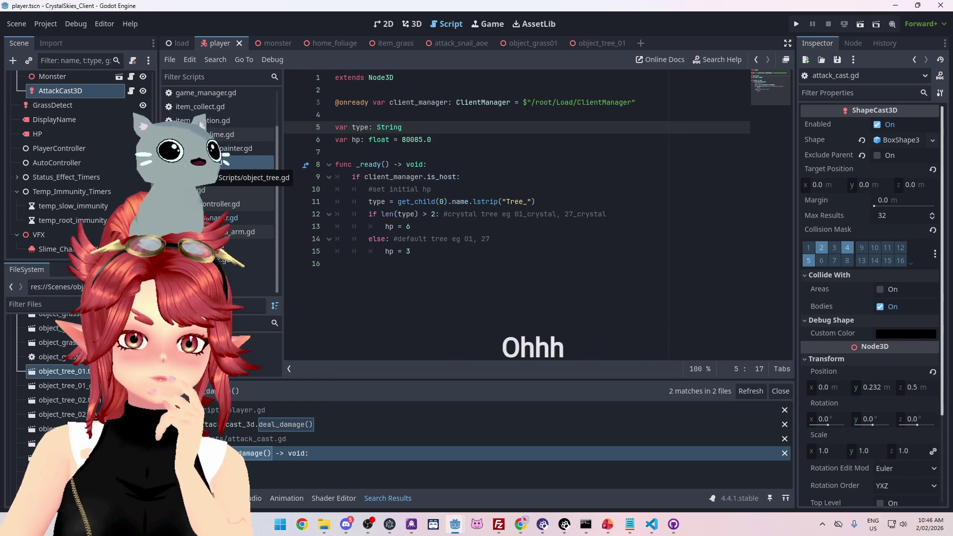
pyautogui.scroll(2, 238, 164)
pyautogui.click(202, 97)
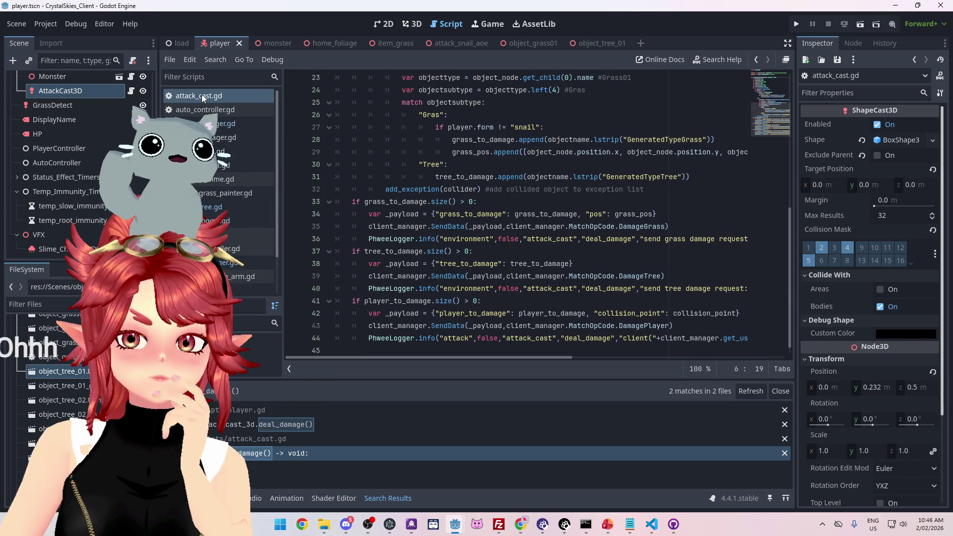
pyautogui.scroll(5, 453, 250)
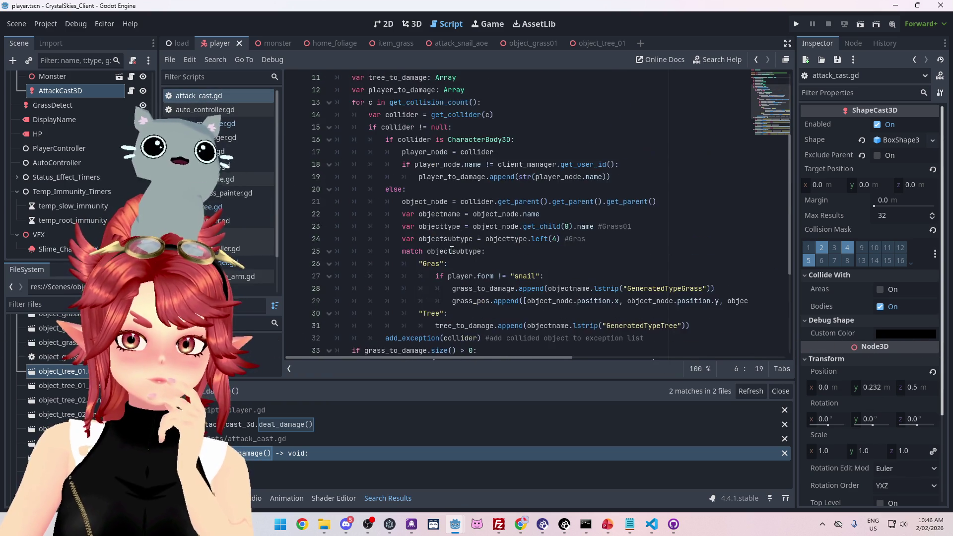
pyautogui.scroll(-5, 450, 251)
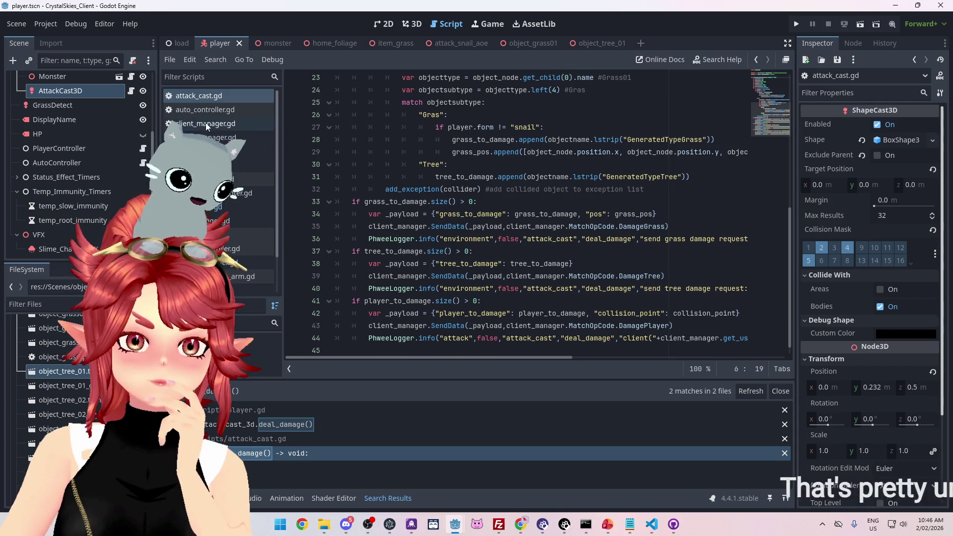
pyautogui.click(204, 123)
pyautogui.click(471, 227)
pyautogui.keyDown('ctrl'); pyautogui.click(472, 227); pyautogui.keyUp('ctrl')
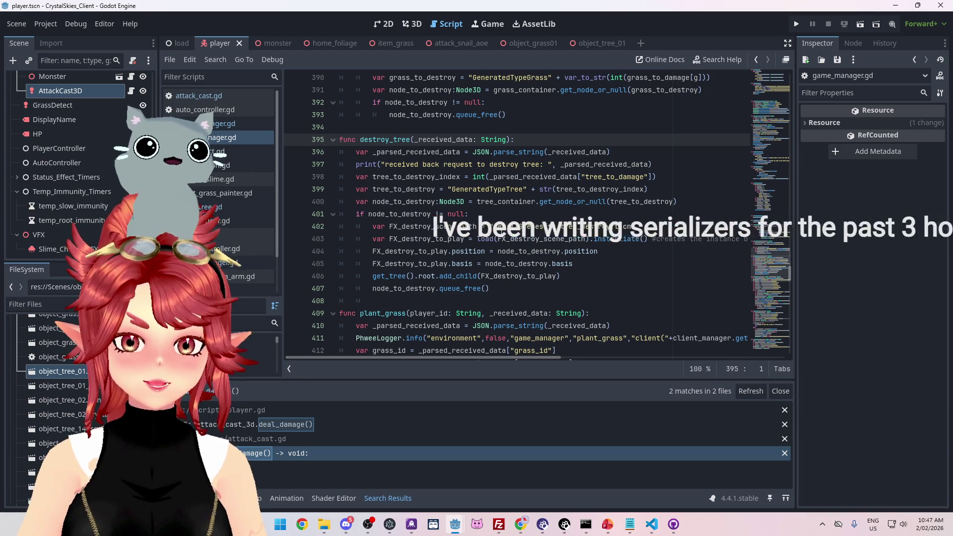
# - Copy destroy_tree's fx_tree_destroy.tscn spawning lines below collision_point and dedent them one level
pyautogui.moveTo(372, 226)
pyautogui.mouseDown()
pyautogui.moveTo(656, 225)
pyautogui.moveTo(649, 273)
pyautogui.mouseUp()
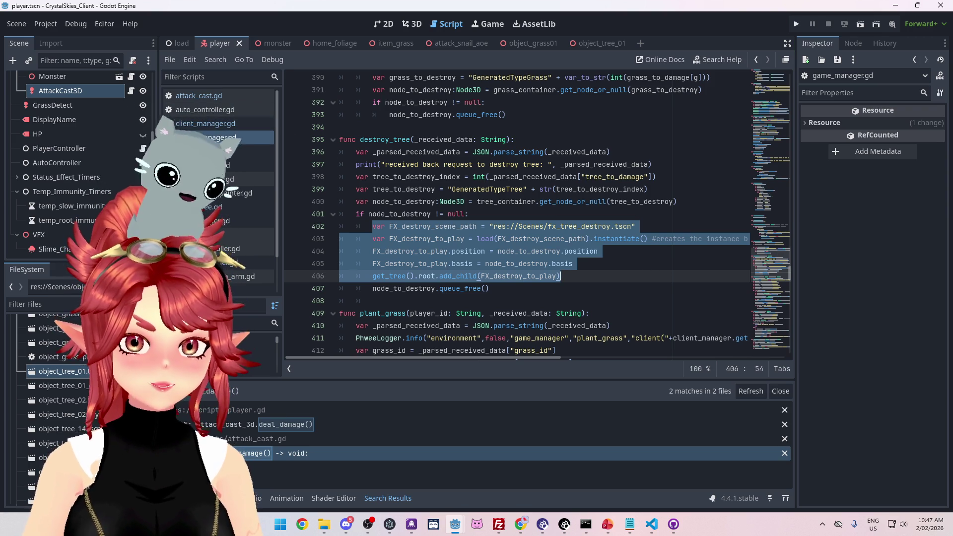
pyautogui.click(243, 263)
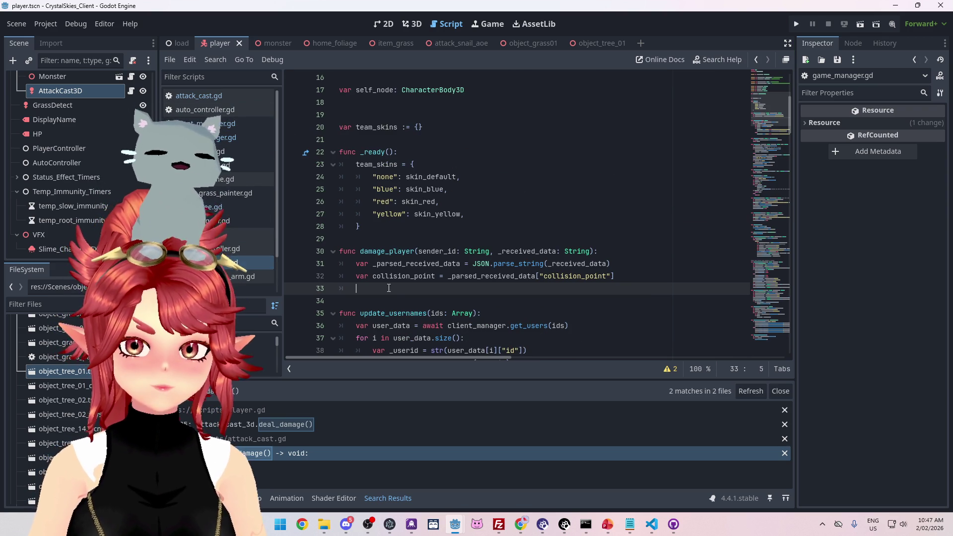
pyautogui.hotkey('ctrl', 'v')
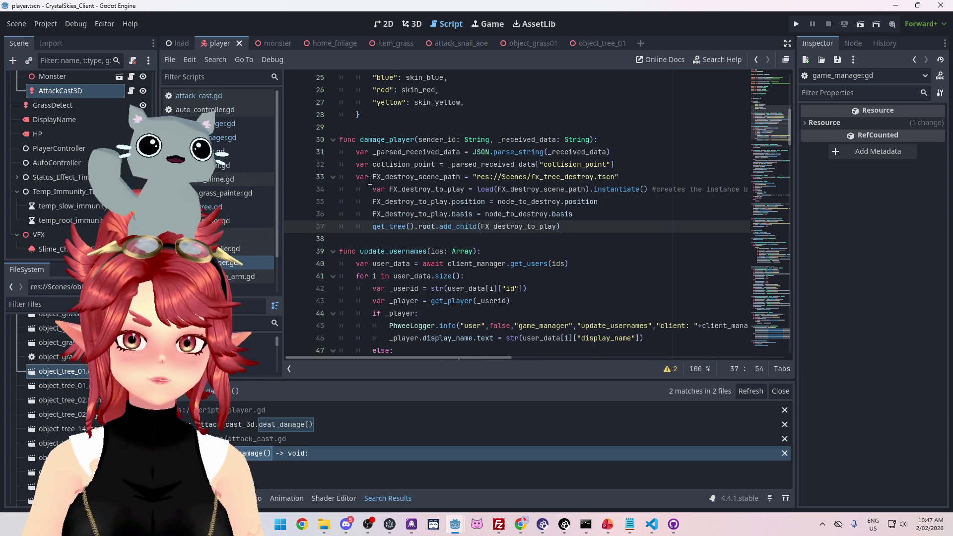
pyautogui.moveTo(369, 187); pyautogui.dragTo(385, 226)
pyautogui.hotkey('shift', 'Tab')
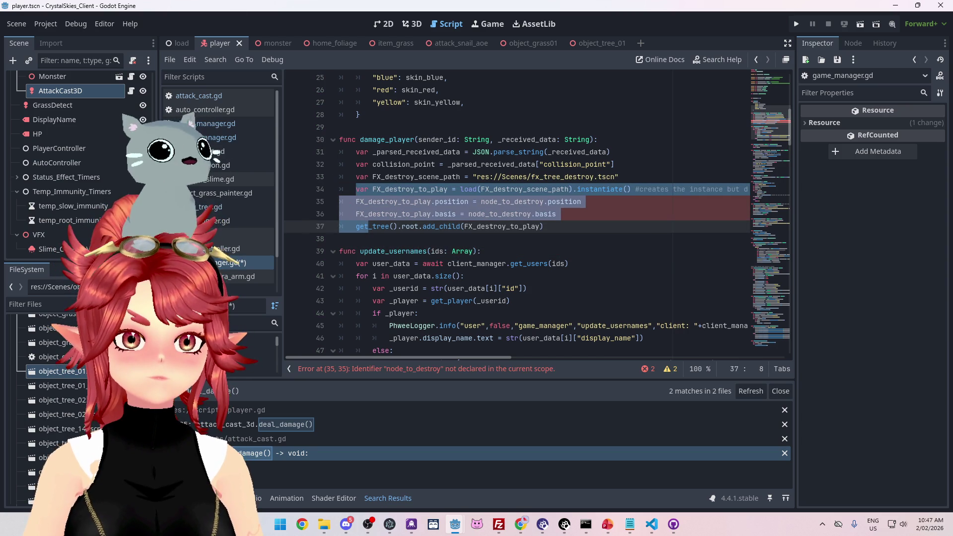
pyautogui.click(460, 154)
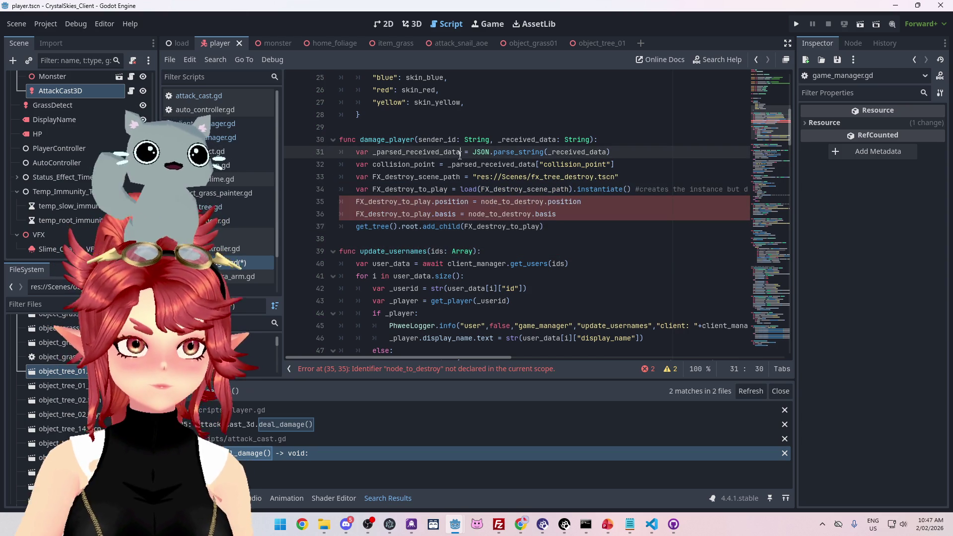
pyautogui.click(621, 177)
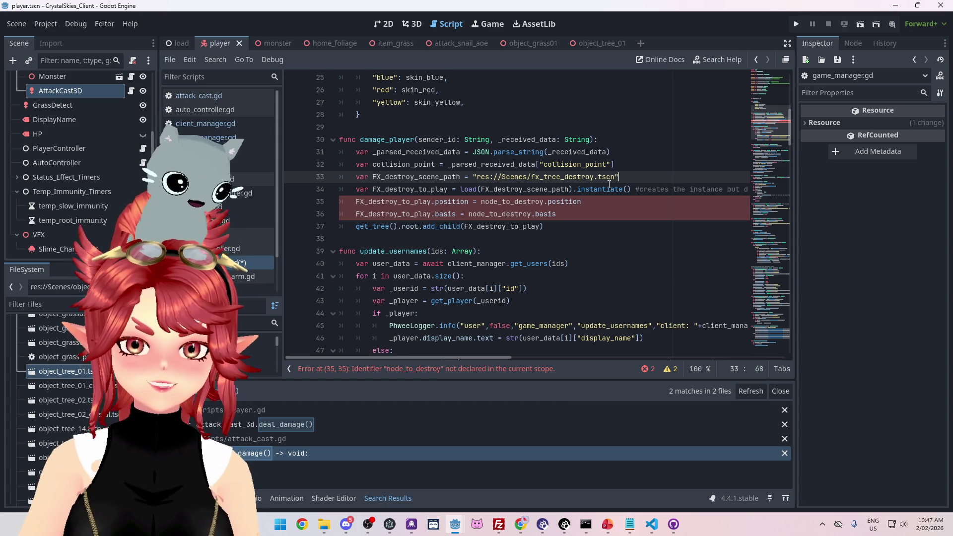
pyautogui.scroll(2, 70, 385)
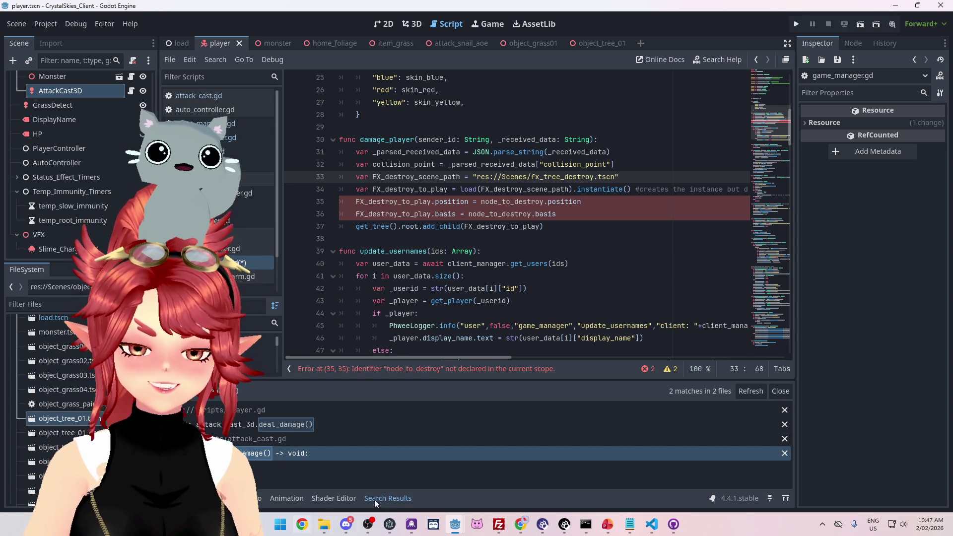
# - In the Slime project editor, select the start of the FX_hit_scene_path name
pyautogui.moveTo(463, 532)
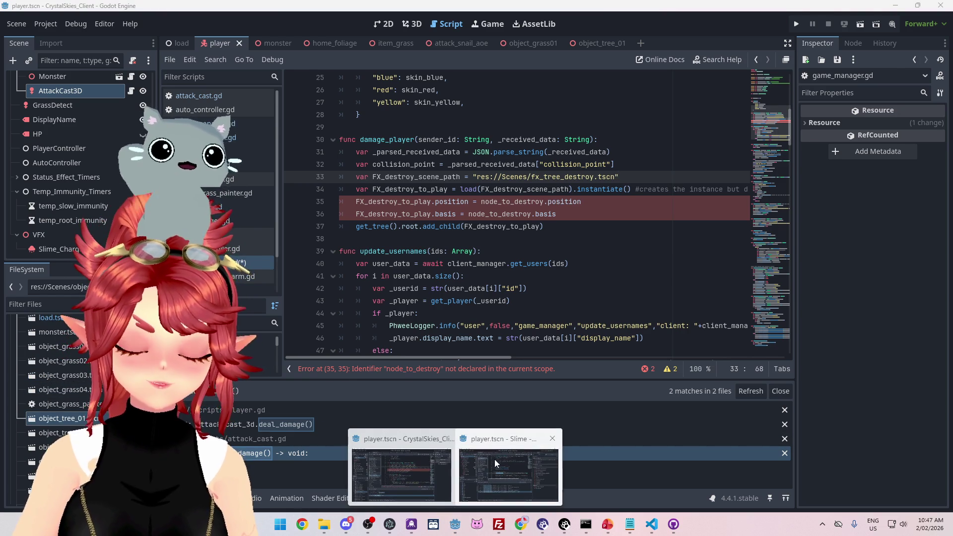
pyautogui.click(506, 459)
pyautogui.scroll(-1, 375, 277)
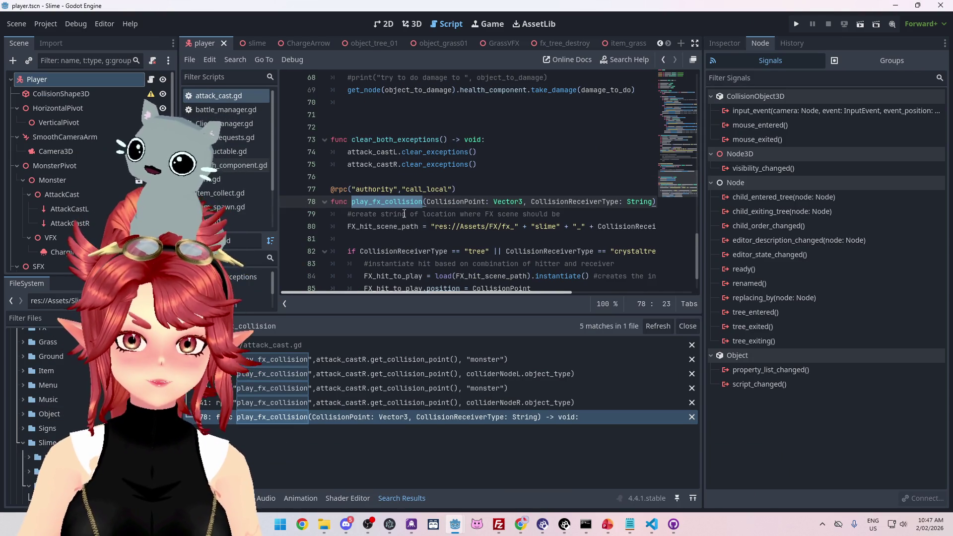
pyautogui.scroll(-1, 368, 173)
pyautogui.scroll(-1, 366, 159)
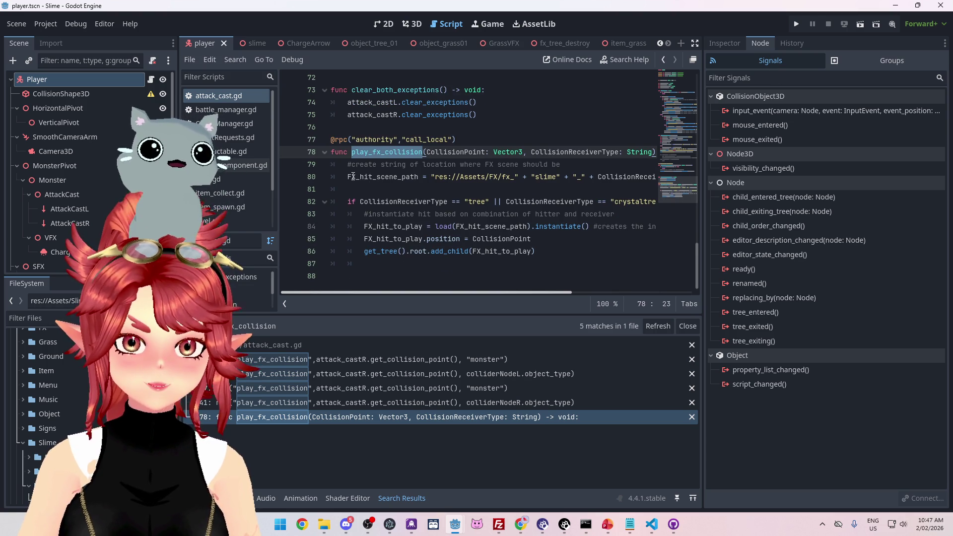
pyautogui.moveTo(347, 177); pyautogui.dragTo(401, 176)
# - Expand the Assets/FX folder in the FileSystem dock and select fx_tree_destroy.tscn
pyautogui.scroll(3, 74, 387)
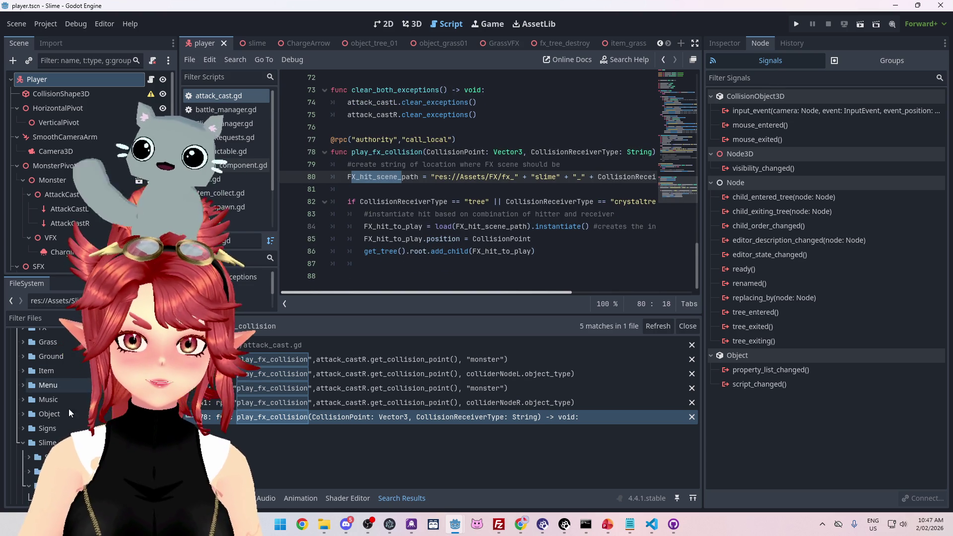
pyautogui.scroll(1, 46, 392)
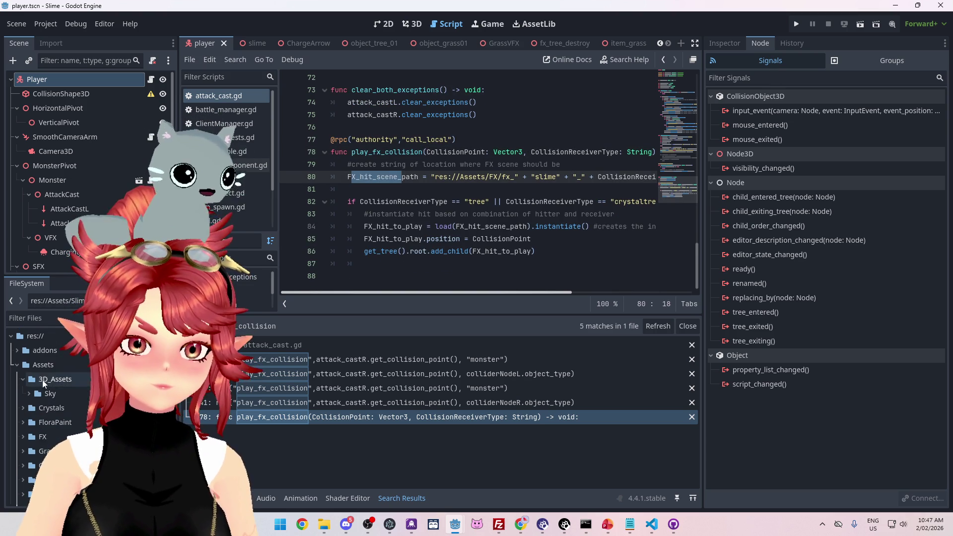
pyautogui.doubleClick(47, 438)
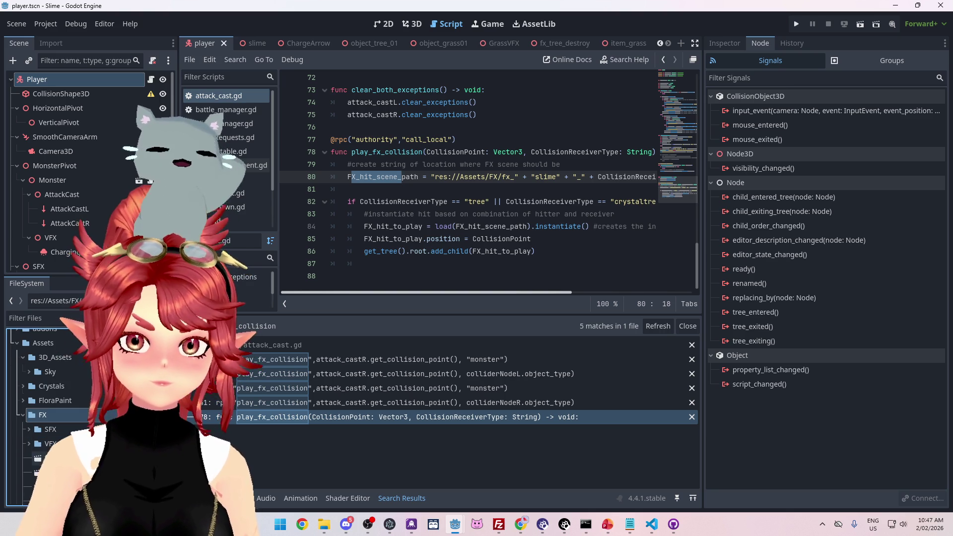
pyautogui.scroll(-2, 59, 437)
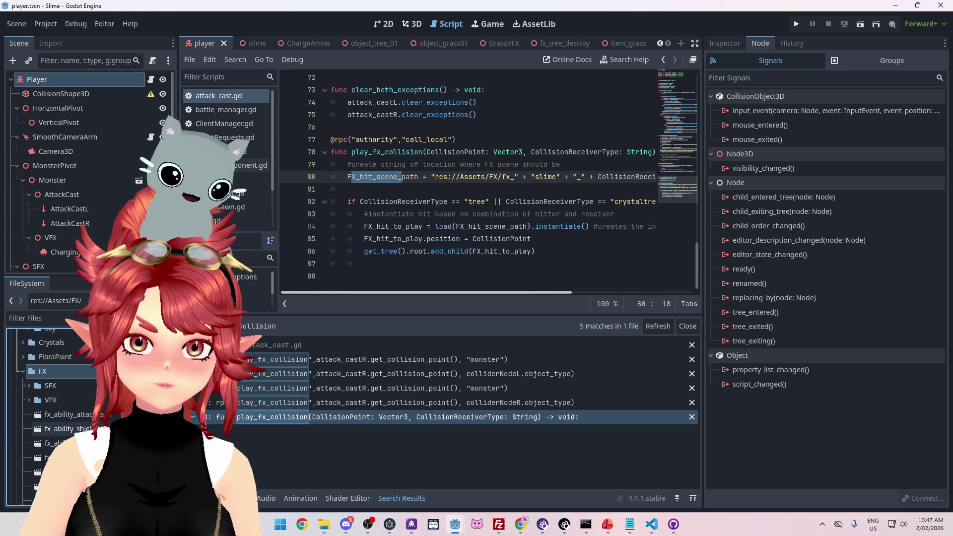
pyautogui.scroll(-1, 65, 439)
pyautogui.scroll(-5, 65, 439)
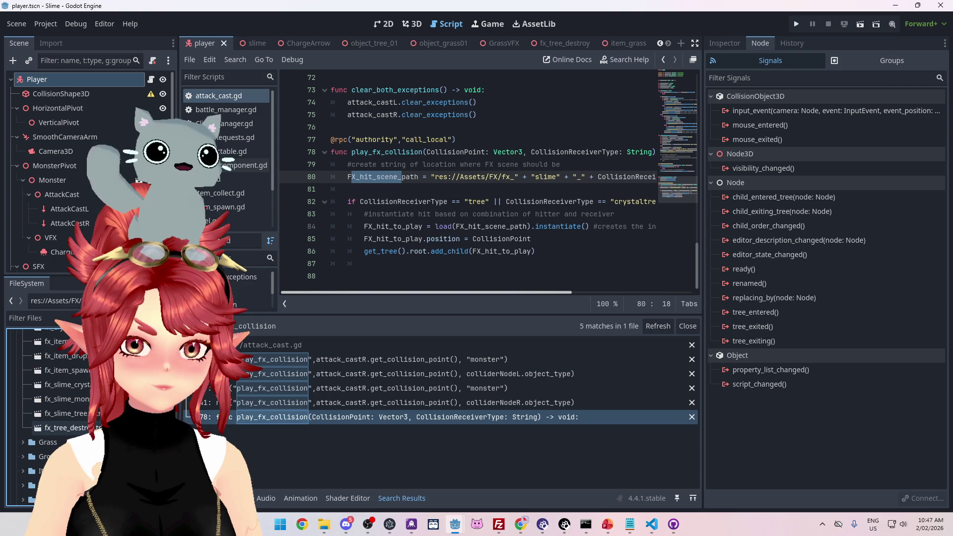
pyautogui.click(65, 427)
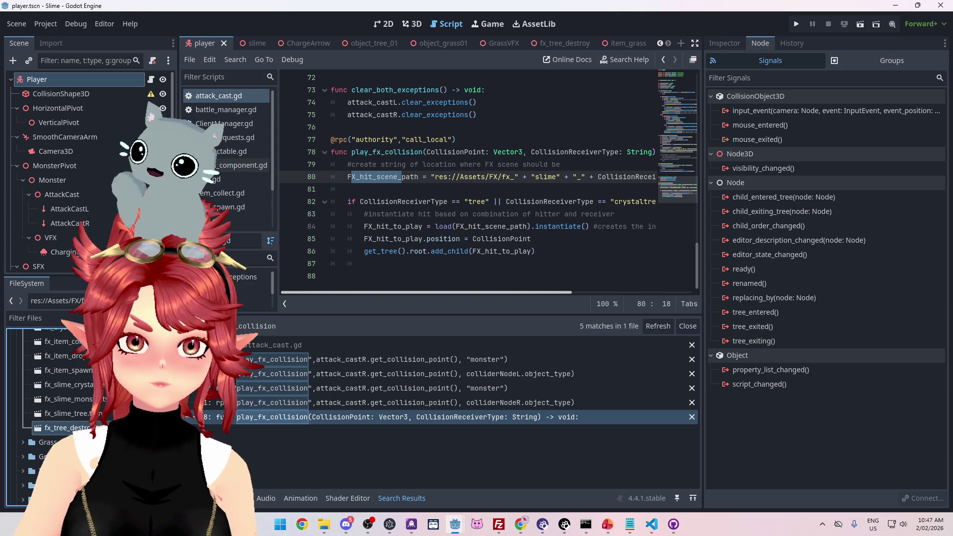
pyautogui.scroll(1, 381, 225)
pyautogui.scroll(-1, 477, 245)
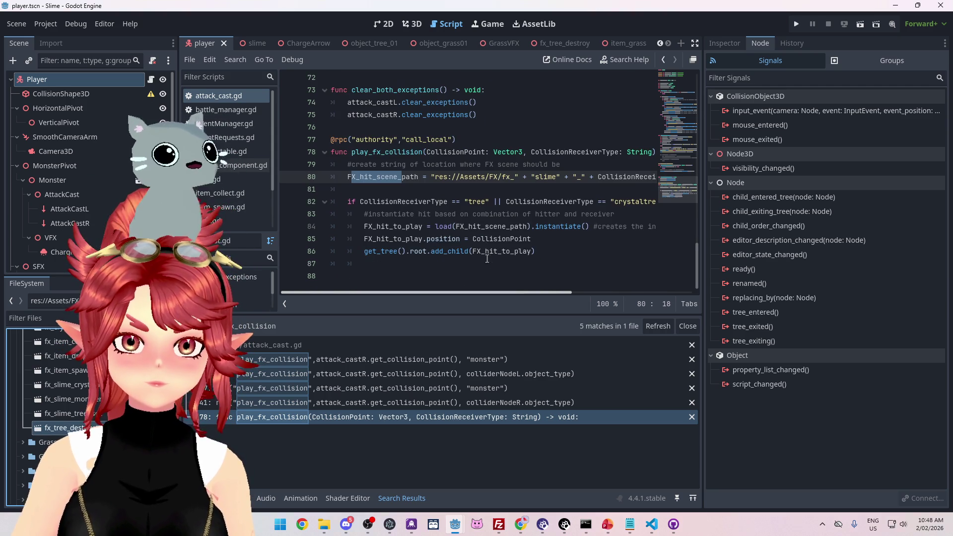
pyautogui.hscroll(3, 537, 293)
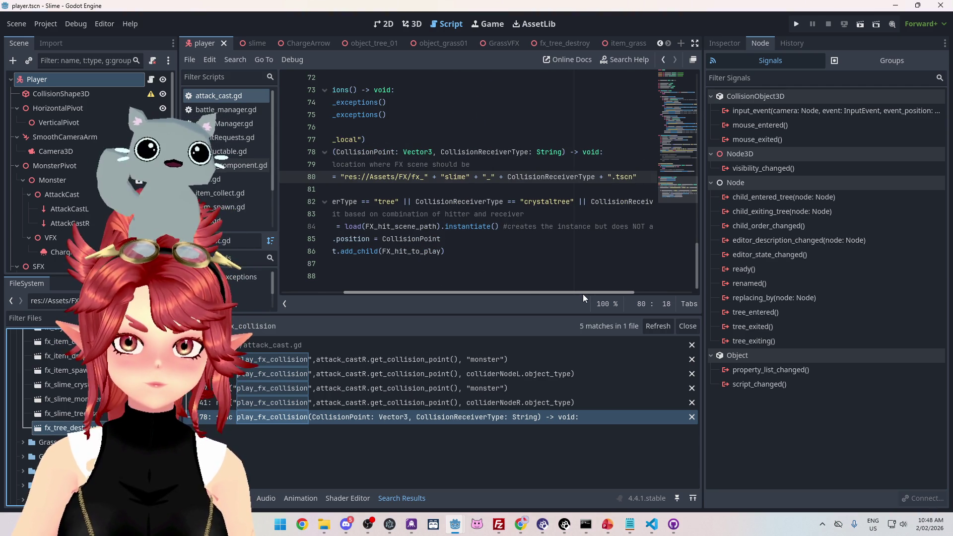
pyautogui.hscroll(-3, 546, 296)
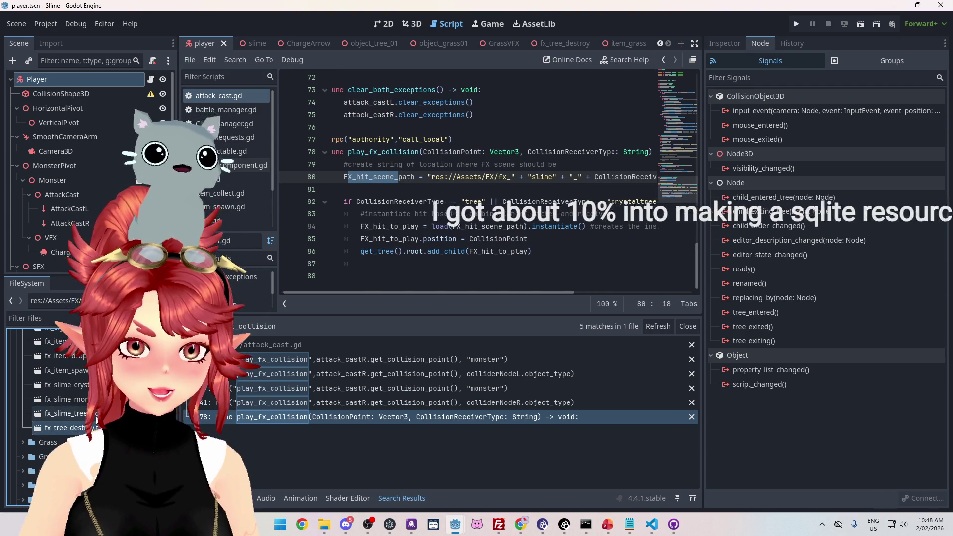
# - Open fx_slime_monster.tscn and view its particle burst in the 3D workspace
pyautogui.doubleClick(65, 399)
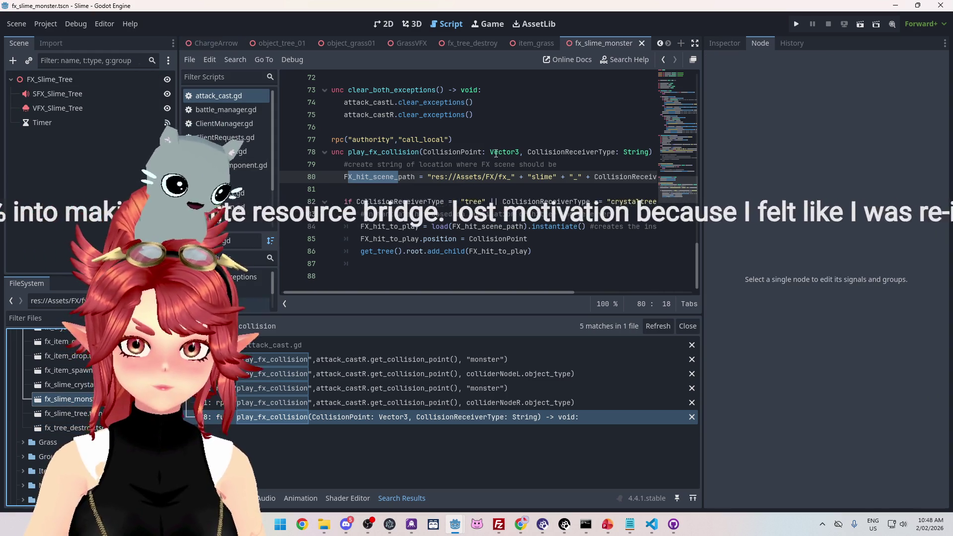
pyautogui.click(413, 25)
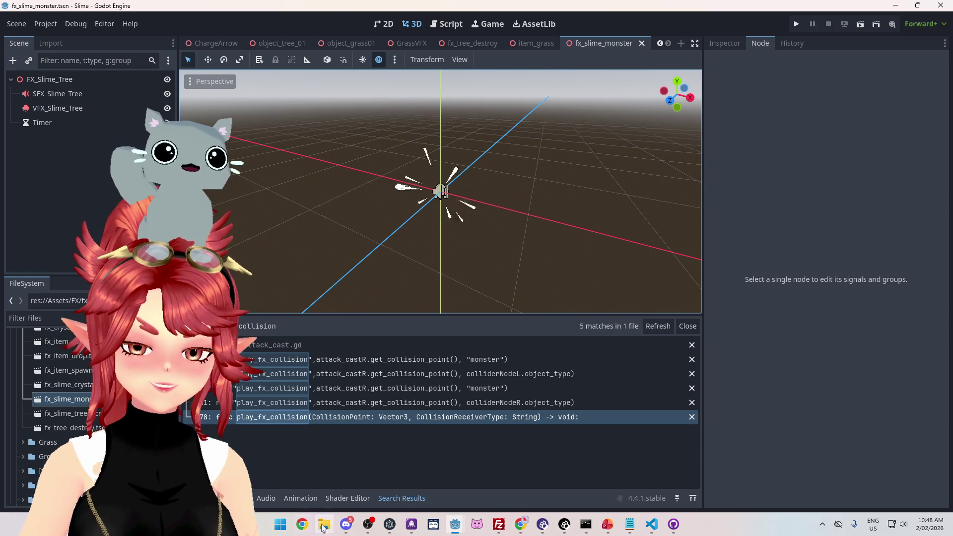
# - In File Explorer, go to CrystalSkies\Assets\FX and select fx_slime_monster.tscn
pyautogui.moveTo(324, 524)
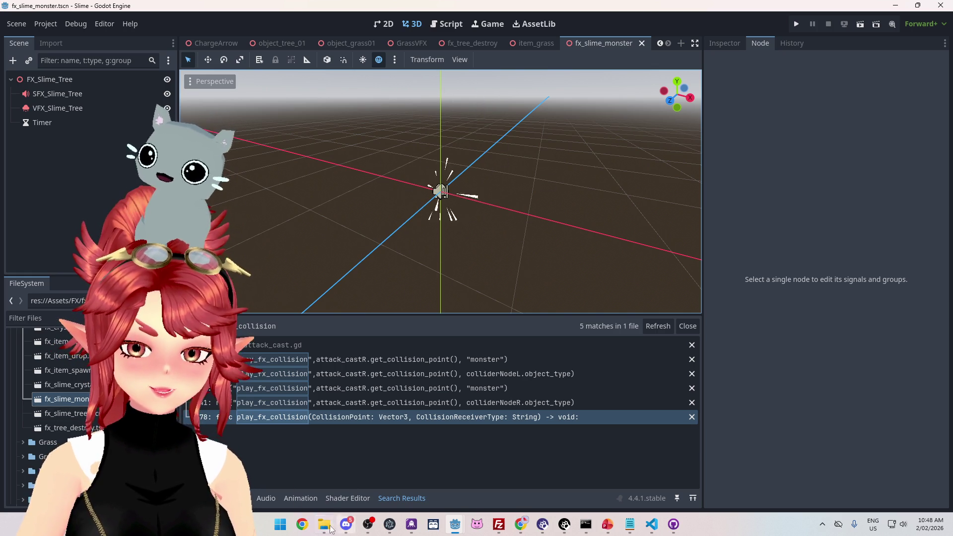
pyautogui.click(324, 524)
pyautogui.hotkey('alt', 'Up')
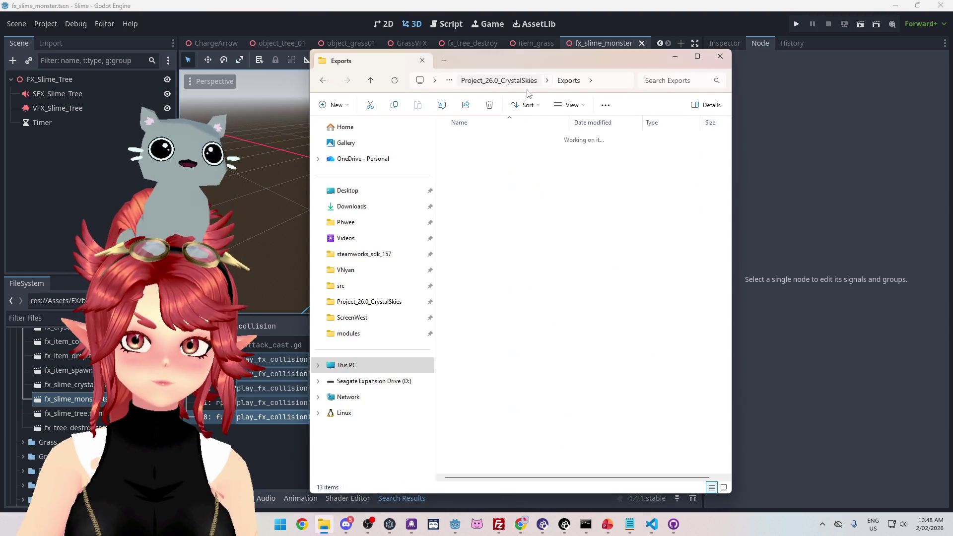
pyautogui.doubleClick(489, 152)
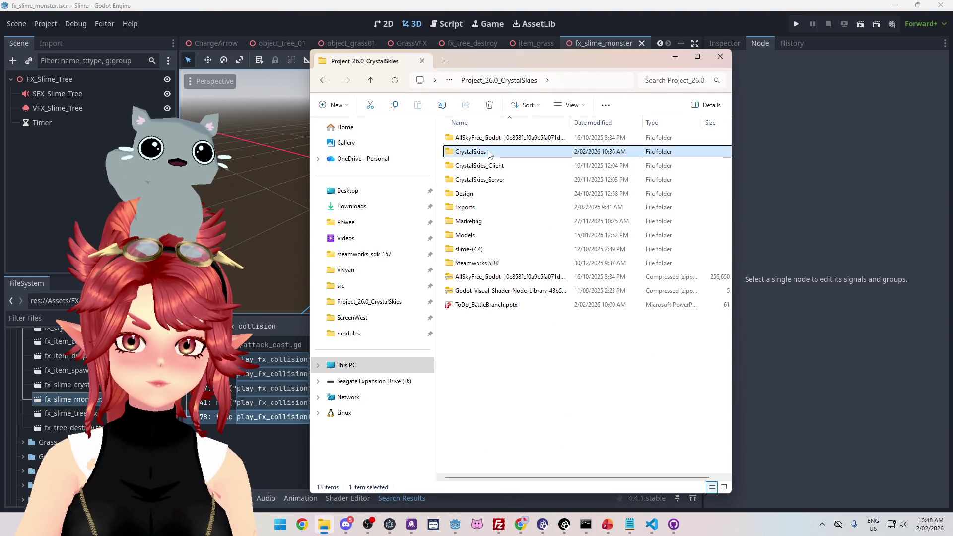
pyautogui.click(481, 165)
pyautogui.doubleClick(481, 166)
pyautogui.doubleClick(481, 179)
pyautogui.click(494, 280)
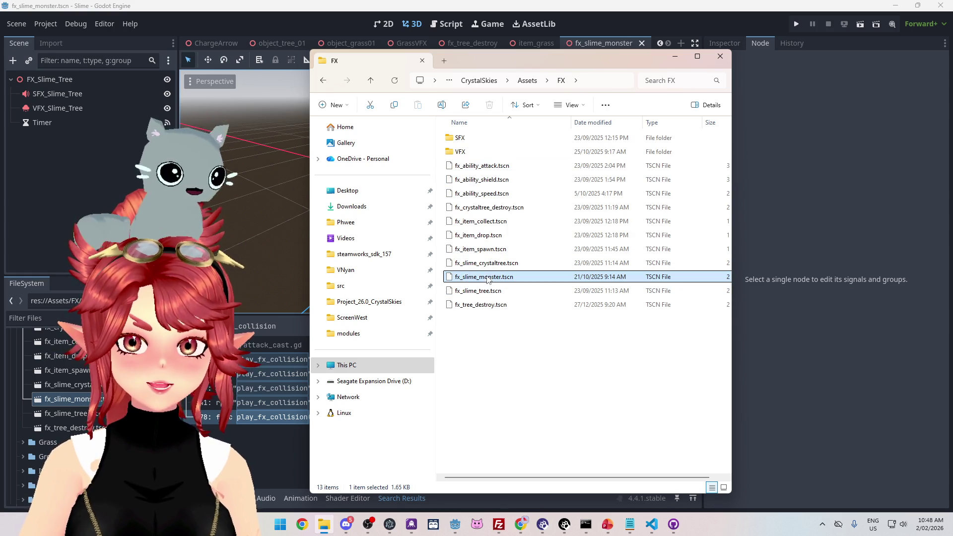
# - Paste a copy into crystalskies_client\Scenes and begin renaming it
pyautogui.click(479, 81)
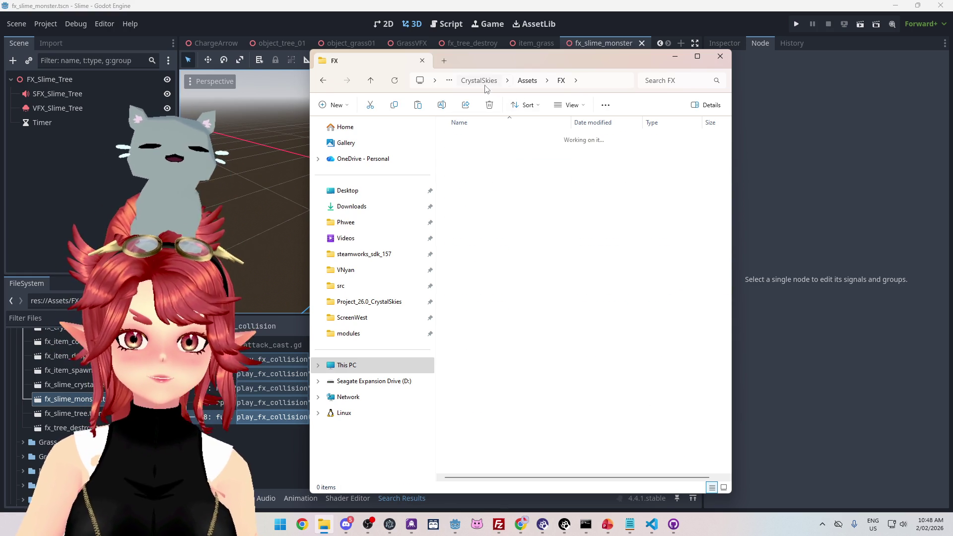
pyautogui.click(521, 82)
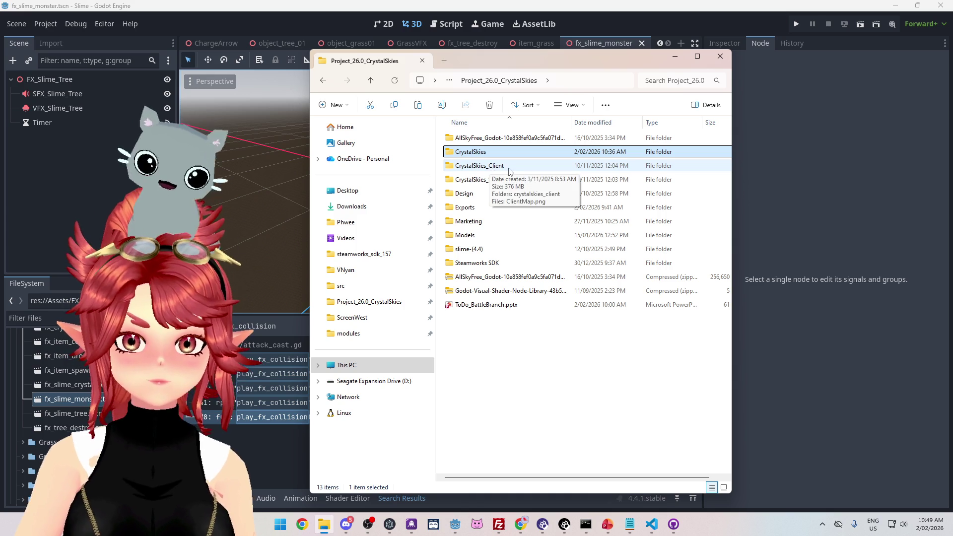
pyautogui.doubleClick(508, 169)
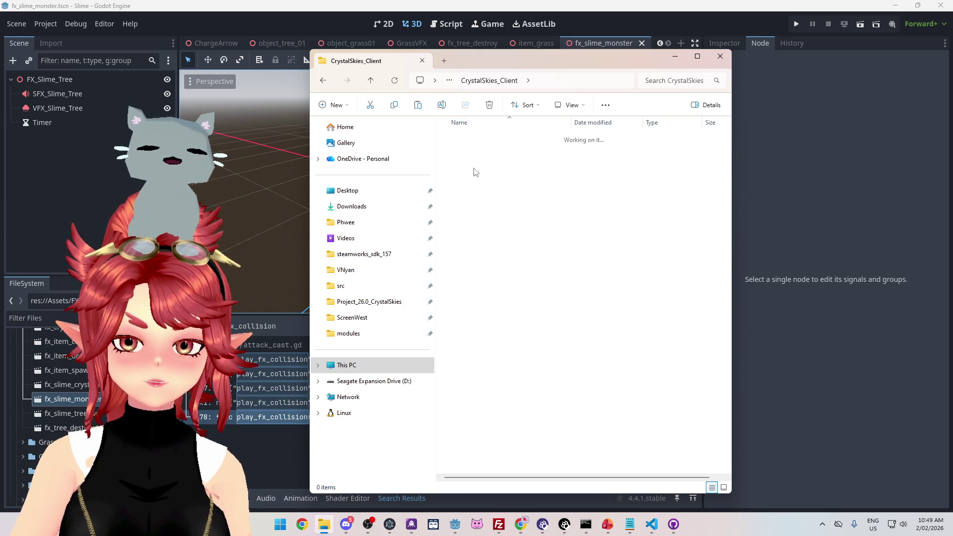
pyautogui.doubleClick(474, 167)
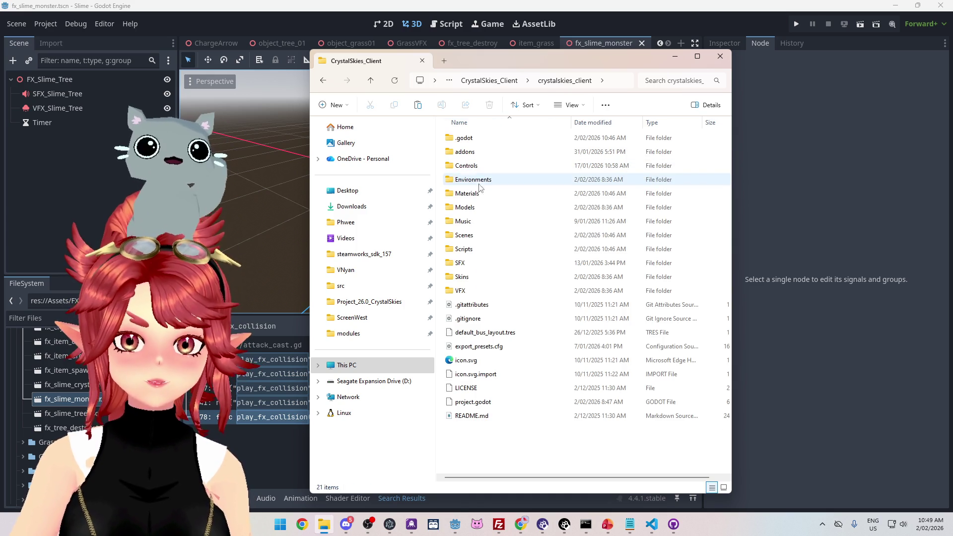
pyautogui.doubleClick(477, 242)
pyautogui.scroll(-4, 527, 348)
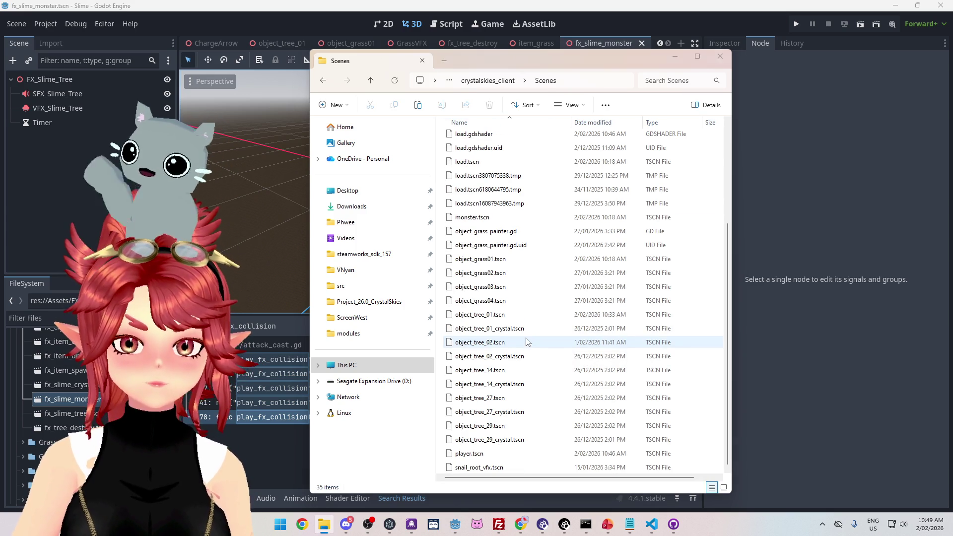
pyautogui.hotkey('ctrl', 'v')
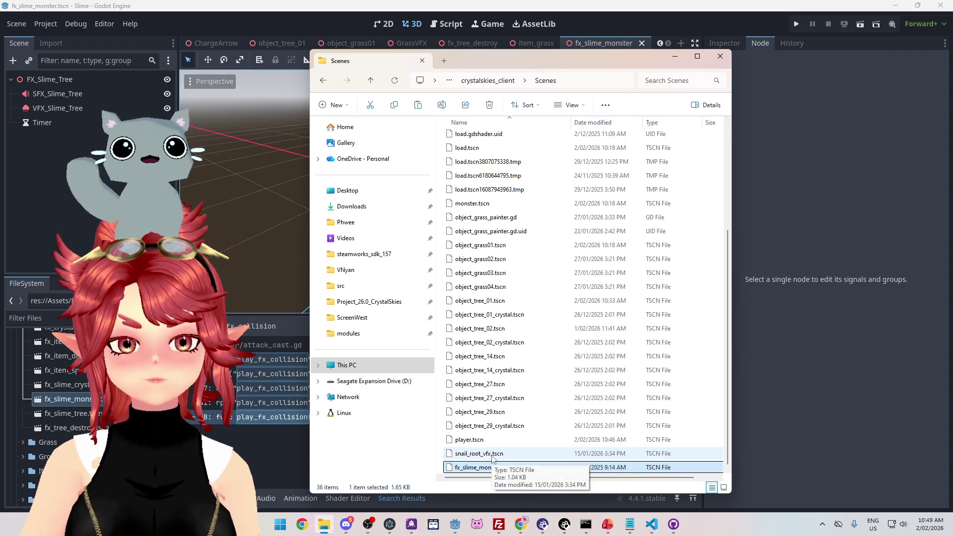
pyautogui.click(493, 453)
pyautogui.click(494, 468)
pyautogui.press('F2')
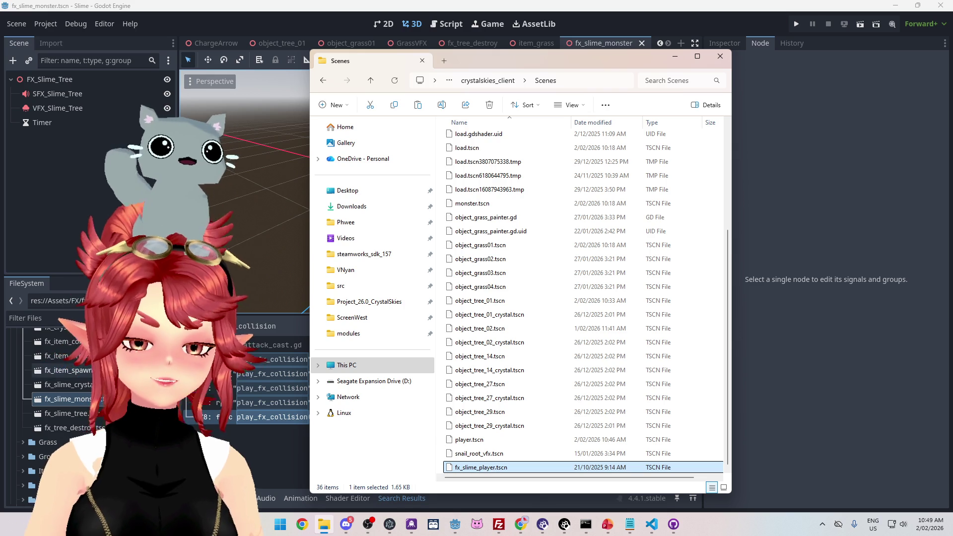
# - Check the fx_slime_tree scene in Godot, then rename the copy fx_slime_attack.tscn
pyautogui.hotkey('alt', 'Tab')
pyautogui.doubleClick(86, 415)
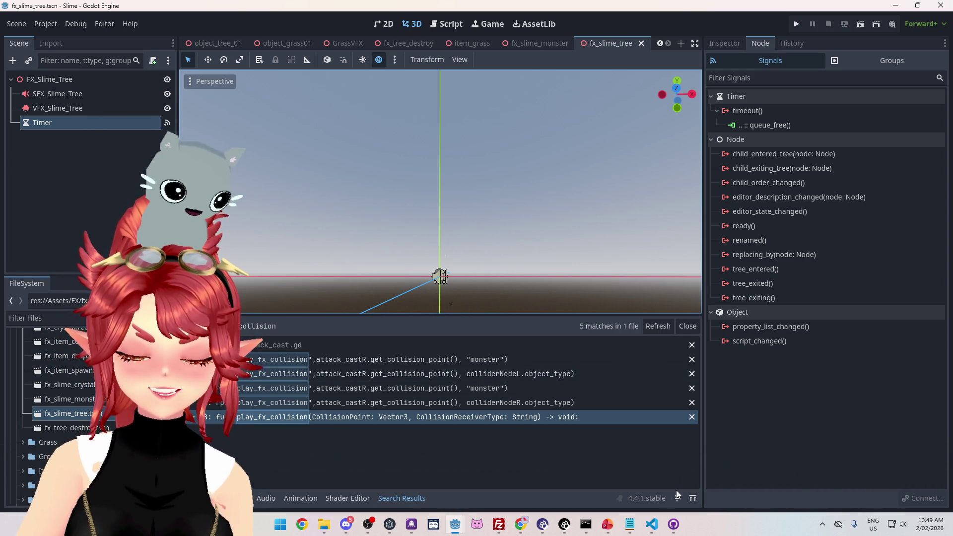
pyautogui.moveTo(628, 526)
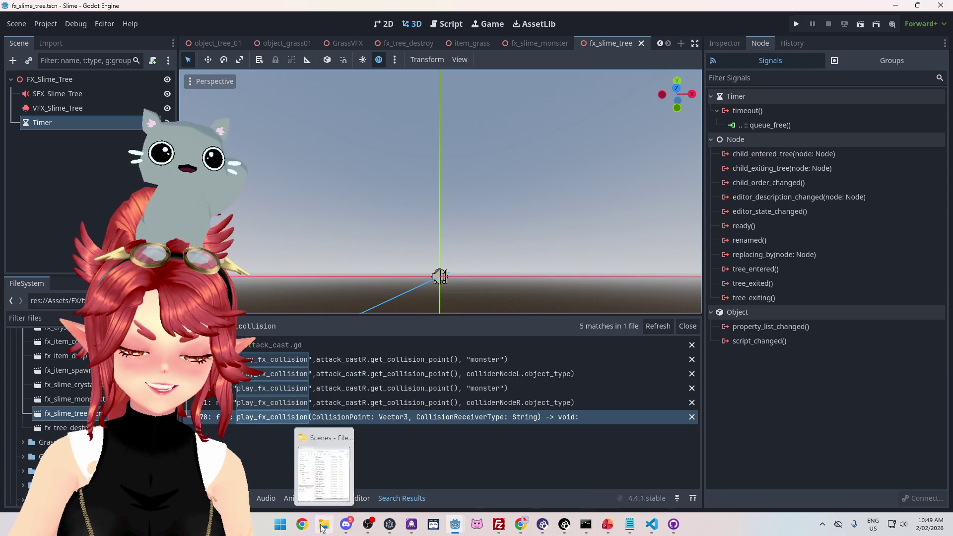
pyautogui.click(324, 524)
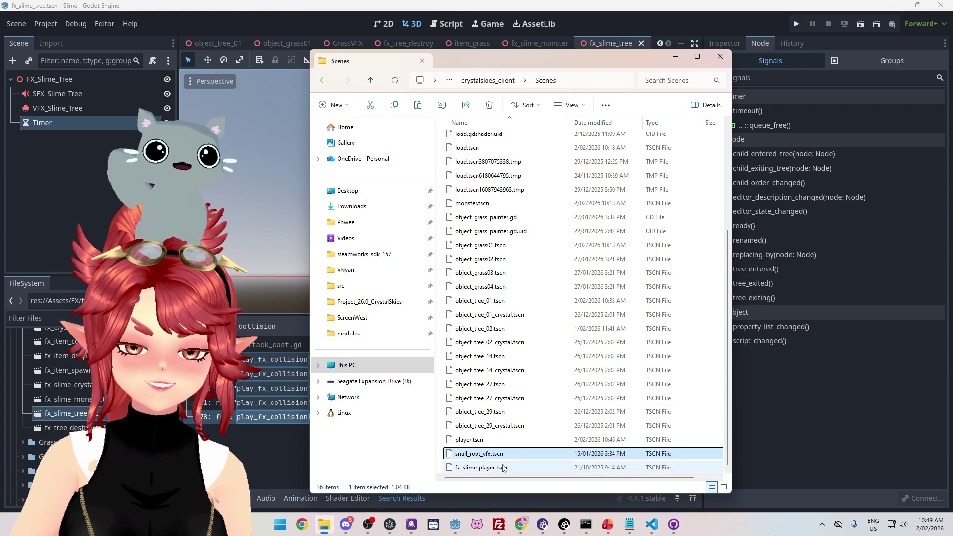
pyautogui.click(479, 468)
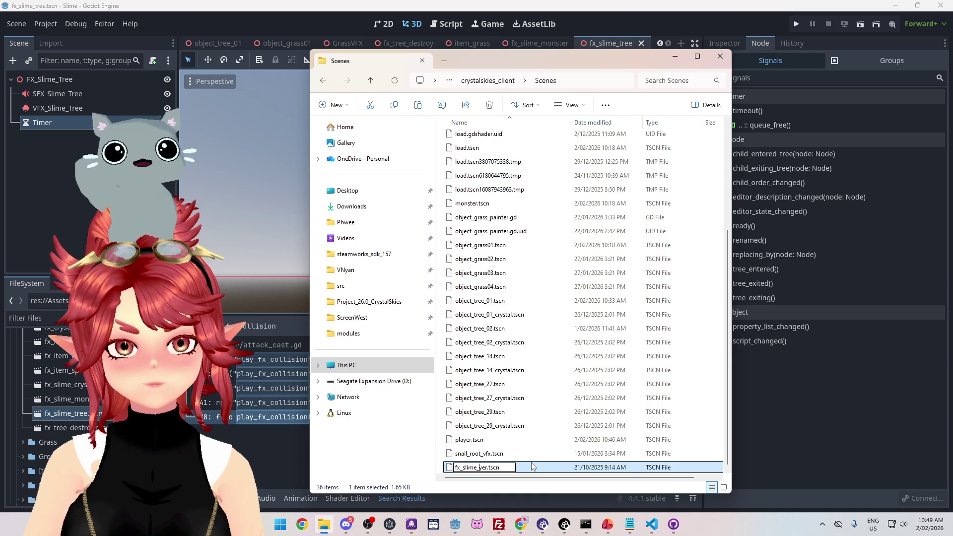
pyautogui.press('BackSpace')
pyautogui.write('attack')
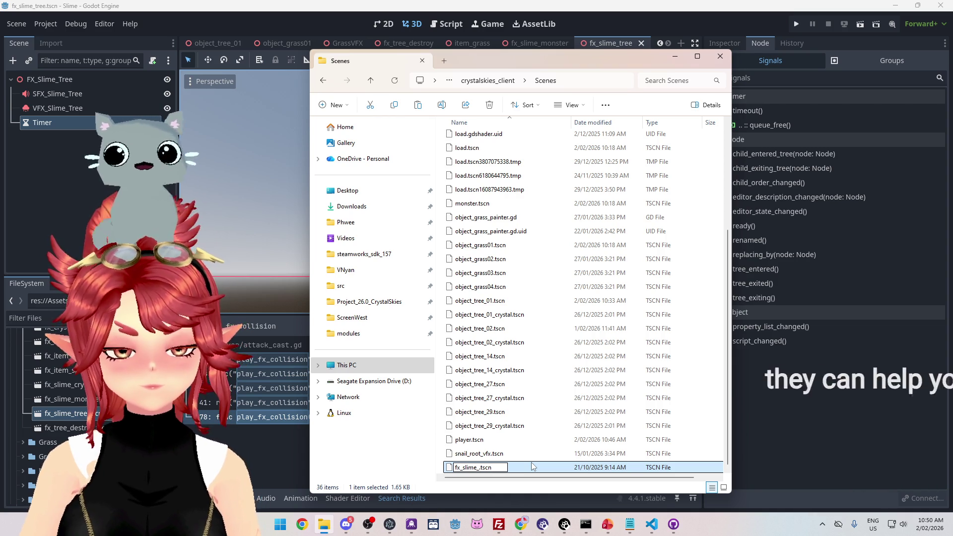
pyautogui.press('Return')
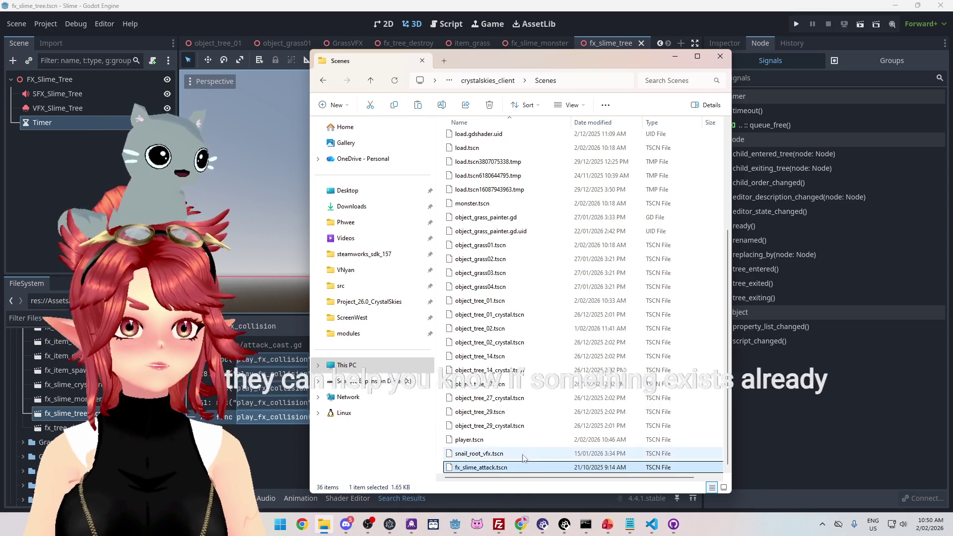
pyautogui.hotkey('alt', 'Tab')
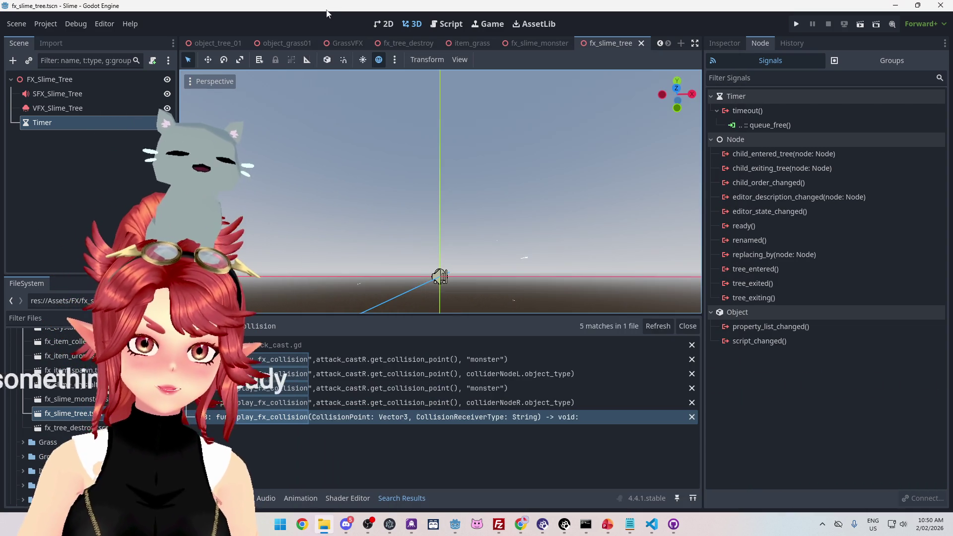
# - Search all project scripts for DamagePlayer from client_manager.gd, finding 3 matches
pyautogui.moveTo(453, 529)
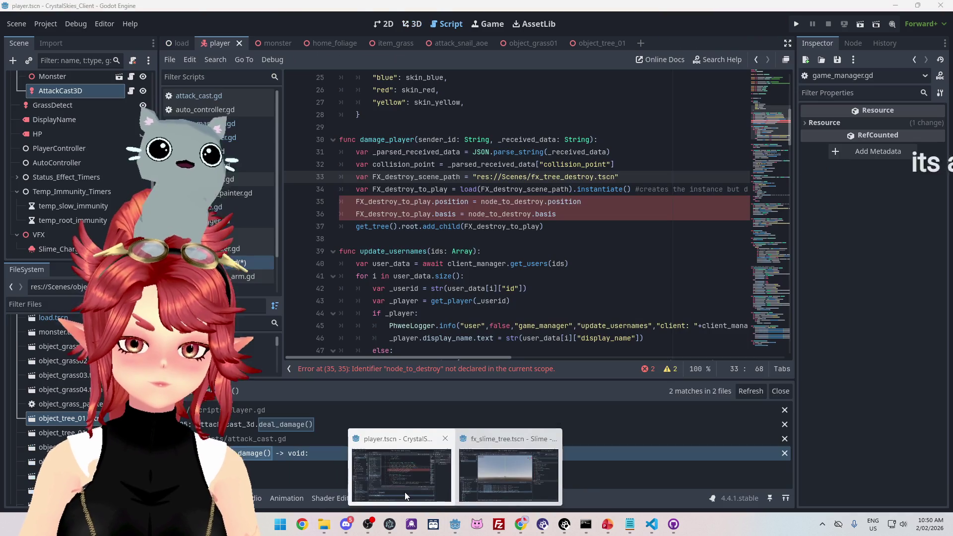
pyautogui.click(404, 492)
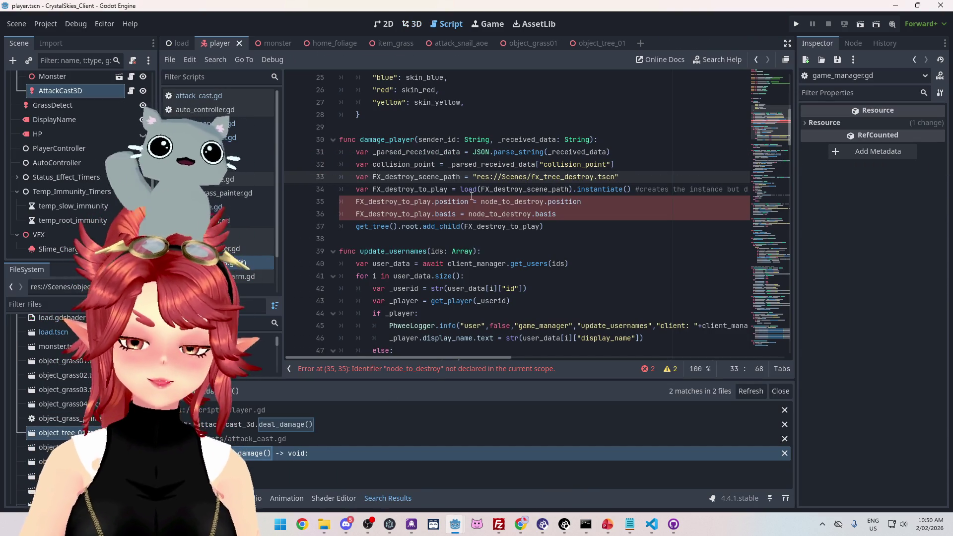
pyautogui.click(593, 211)
pyautogui.click(570, 200)
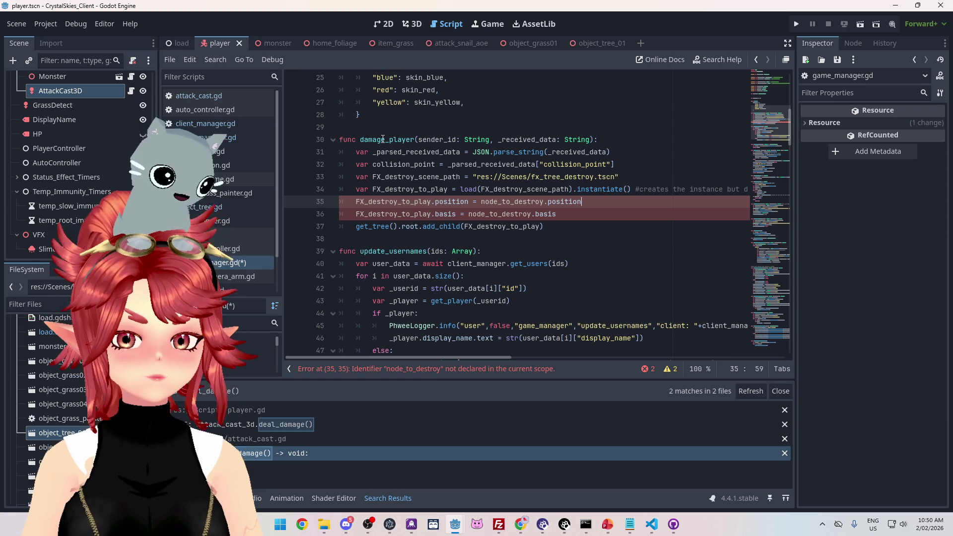
pyautogui.click(208, 124)
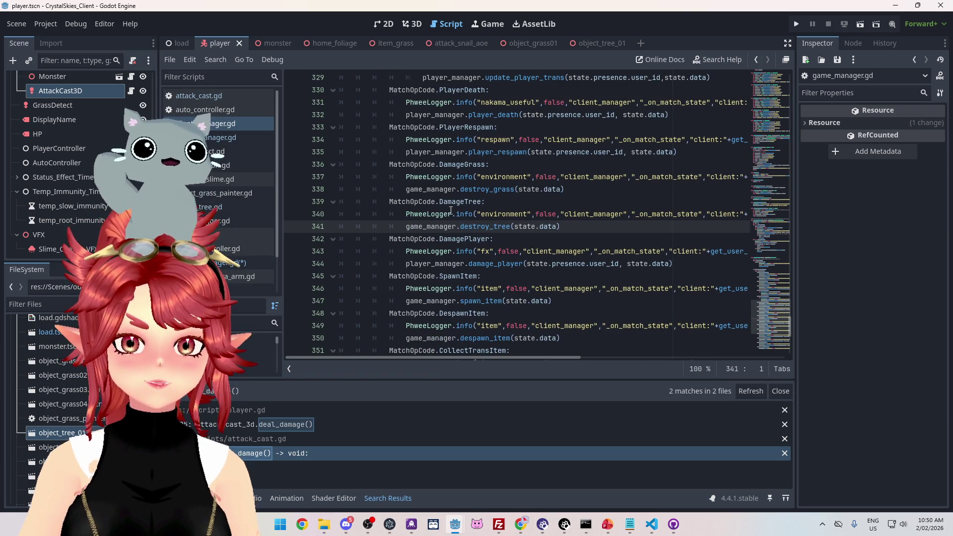
pyautogui.moveTo(442, 238); pyautogui.dragTo(479, 238)
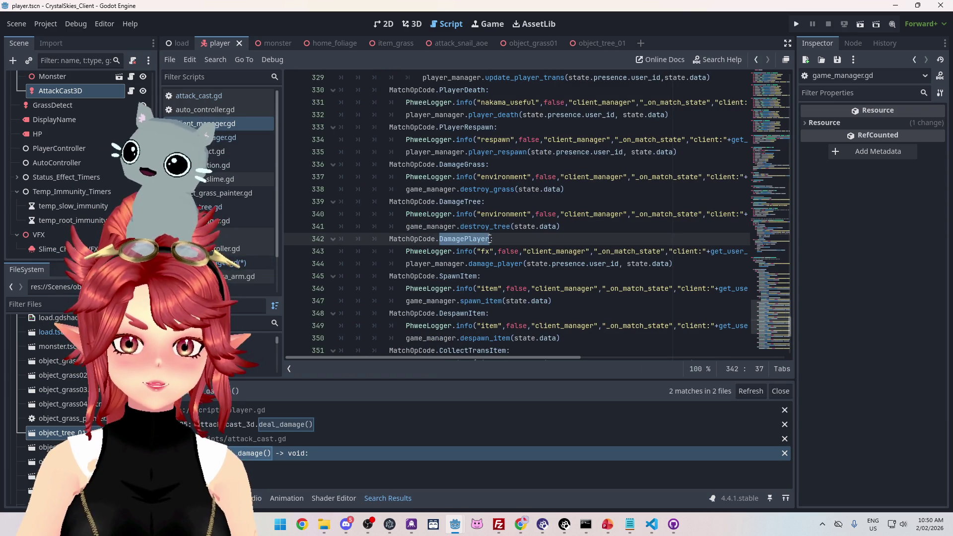
pyautogui.hotkey('ctrl', 'shift', 'f')
pyautogui.click(483, 302)
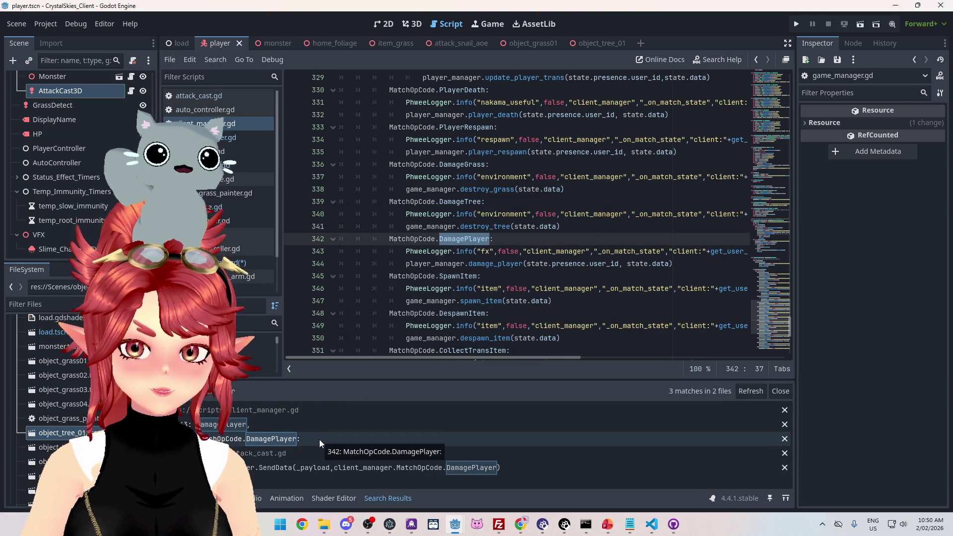
# - Open attack_cast.gd at the DamagePlayer send call and insert a blank line above the payload
pyautogui.click(311, 462)
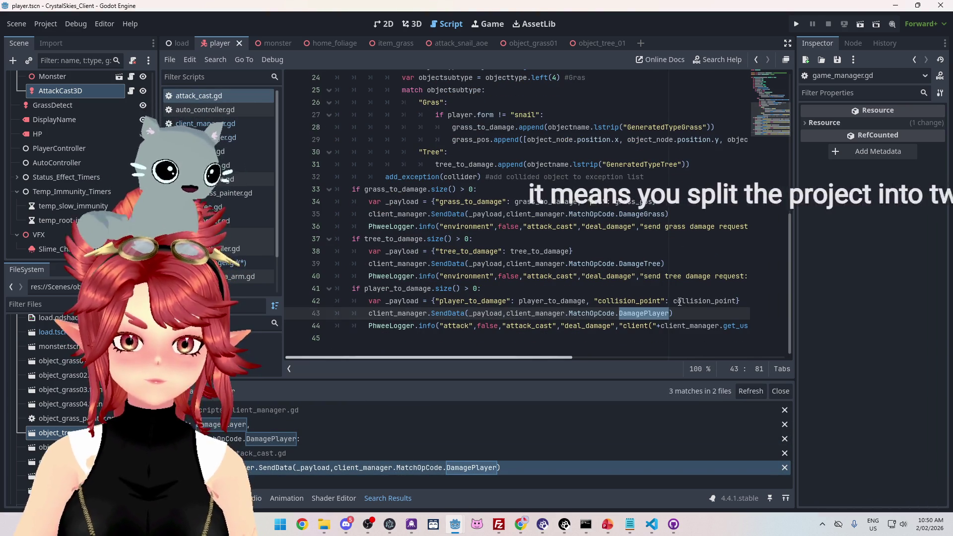
pyautogui.moveTo(676, 301); pyautogui.dragTo(723, 301)
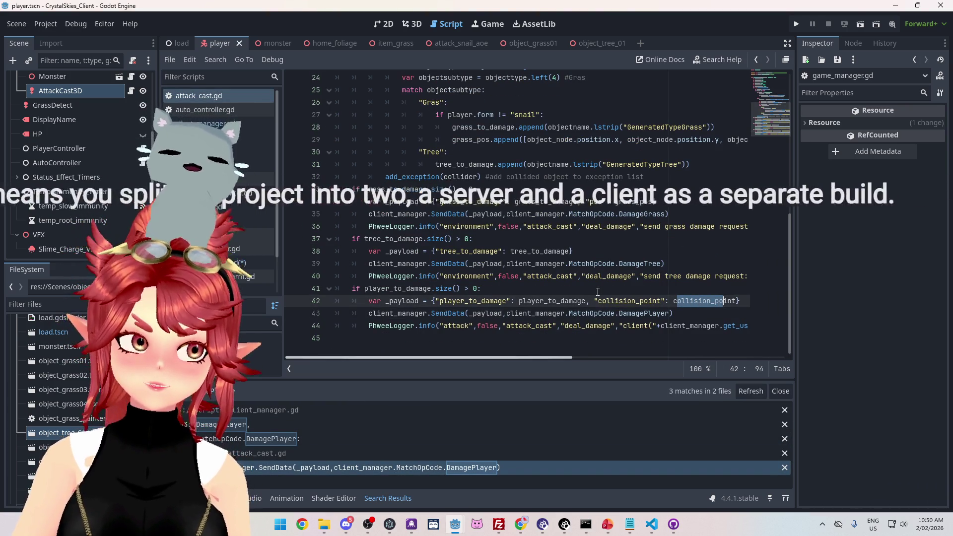
pyautogui.click(370, 300)
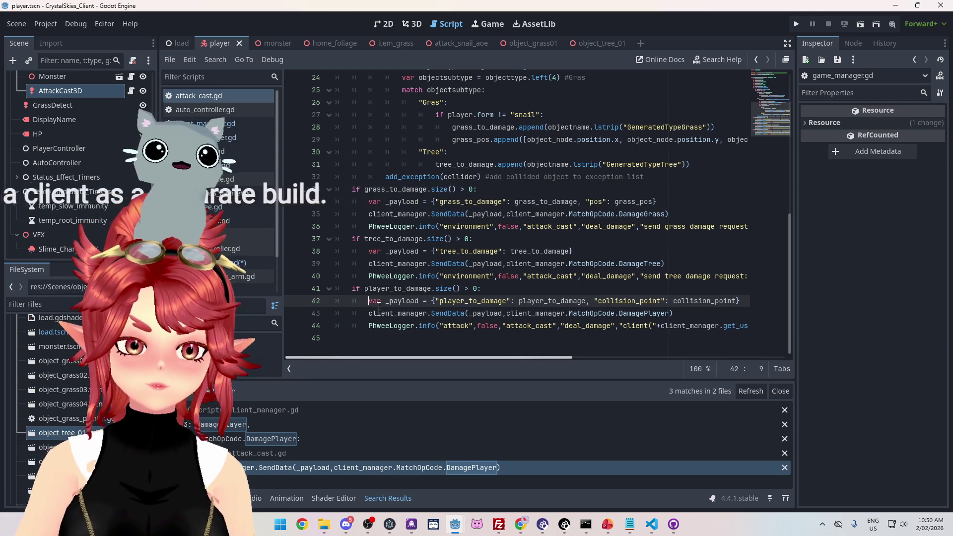
pyautogui.press('Return')
pyautogui.press('Up')
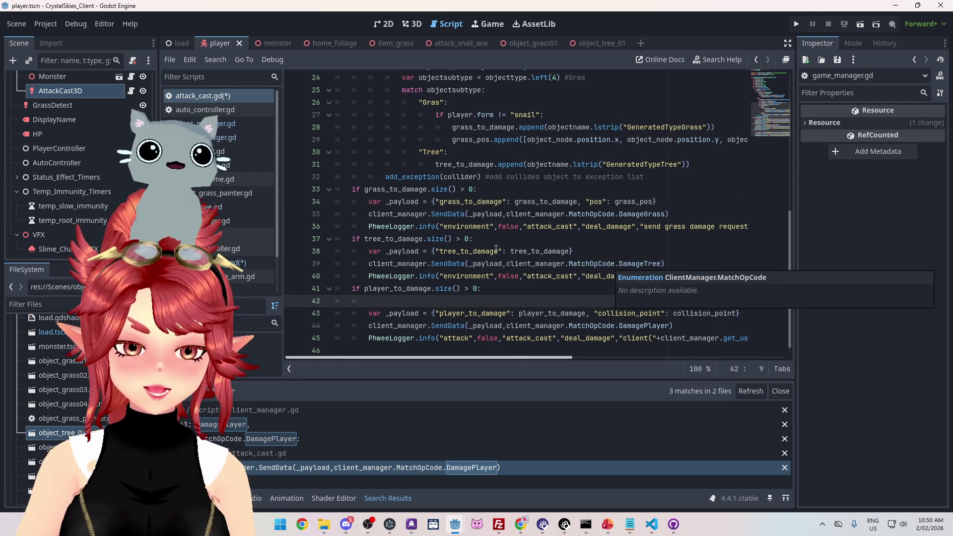
pyautogui.scroll(4, 495, 254)
pyautogui.scroll(-3, 548, 291)
pyautogui.scroll(-2, 548, 291)
pyautogui.scroll(2, 542, 283)
pyautogui.scroll(-2, 543, 284)
pyautogui.scroll(2, 543, 283)
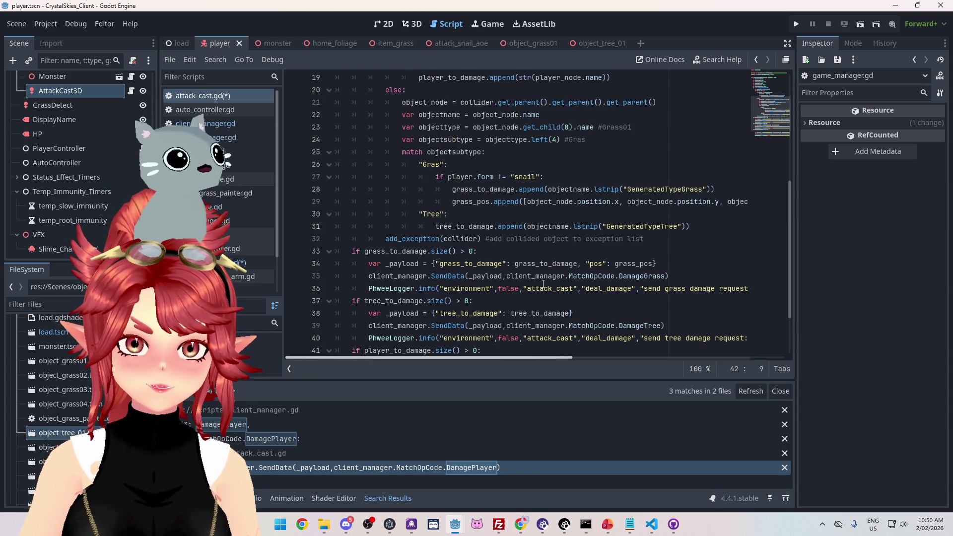
pyautogui.scroll(-2, 543, 283)
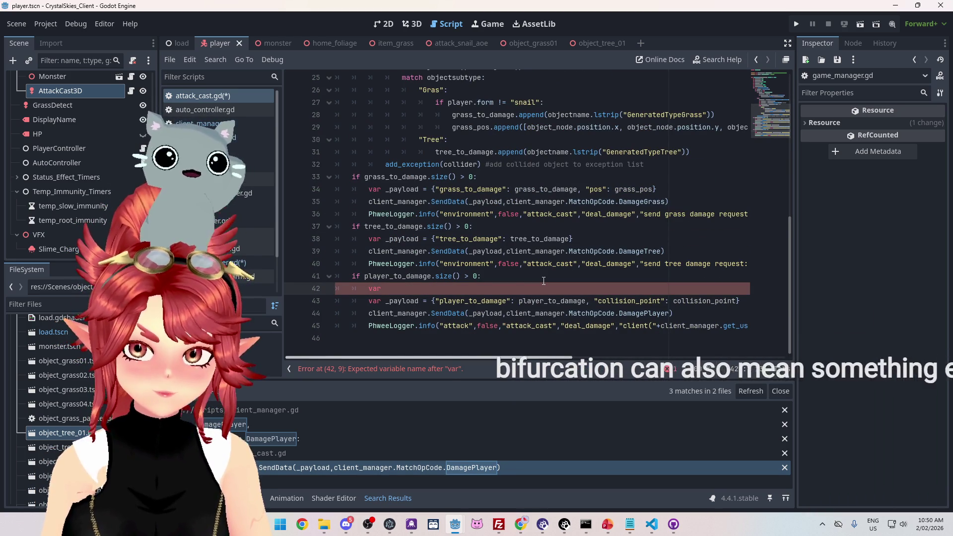
# - Declare _collision_point_array as an array of collision_point.x, y and z, and save
pyautogui.write('_collision_point_array =')
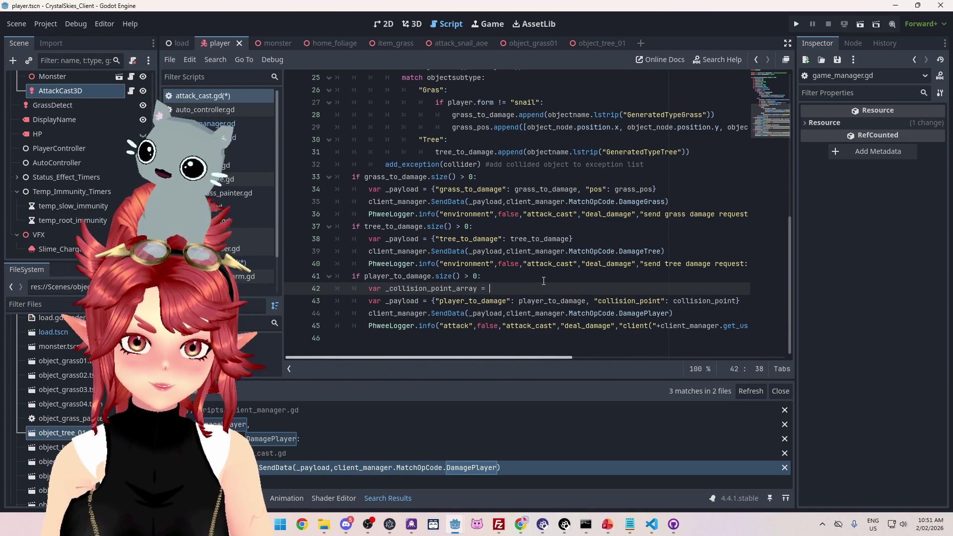
pyautogui.hotkey('ctrl', 'space')
pyautogui.write('[')
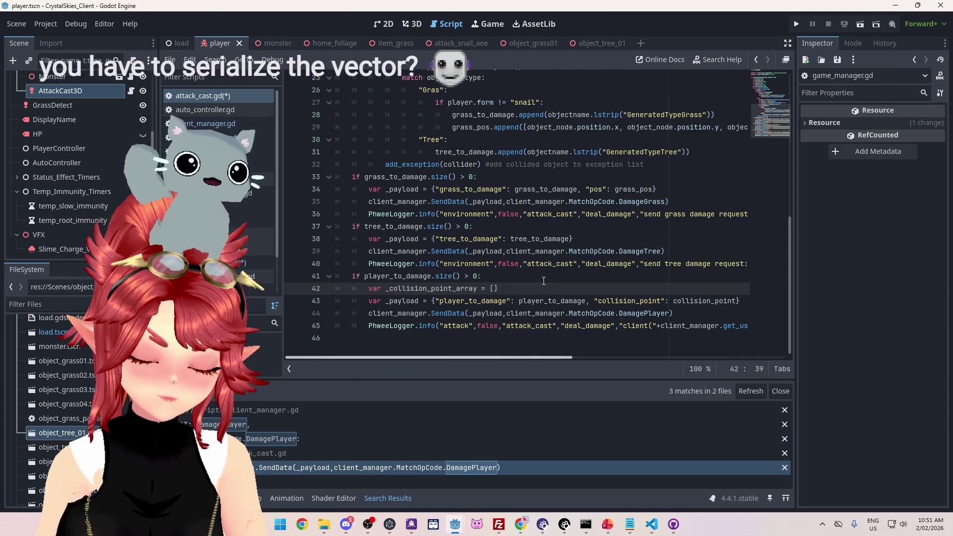
pyautogui.write('coll')
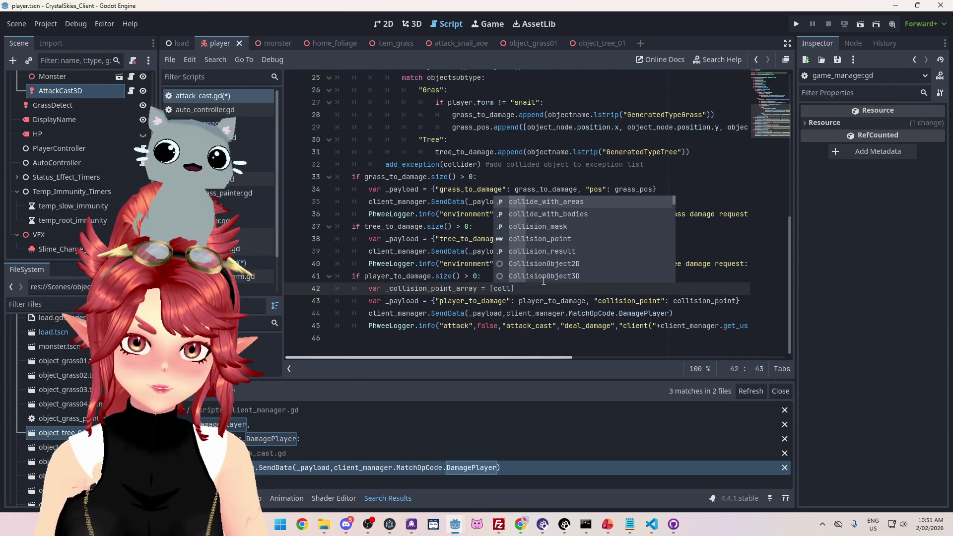
pyautogui.press('Down')
pyautogui.press('Down')
pyautogui.press('Down')
pyautogui.press('Return')
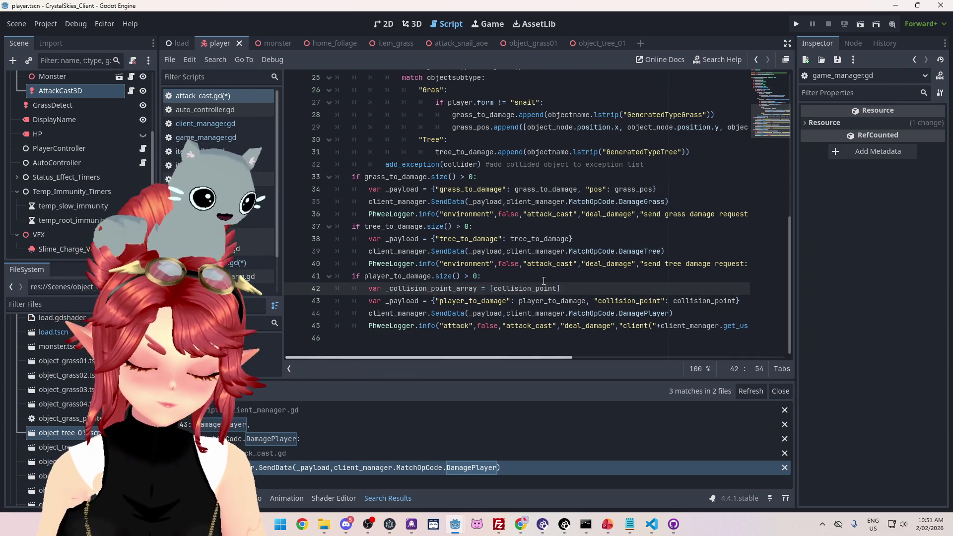
pyautogui.write('x')
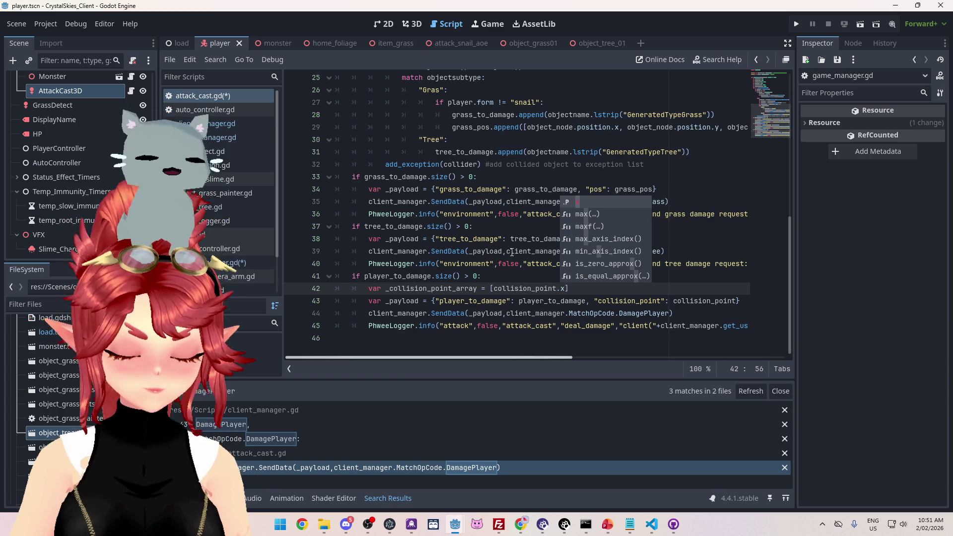
pyautogui.write(',')
pyautogui.press('Left')
pyautogui.press('Left')
pyautogui.press('Left')
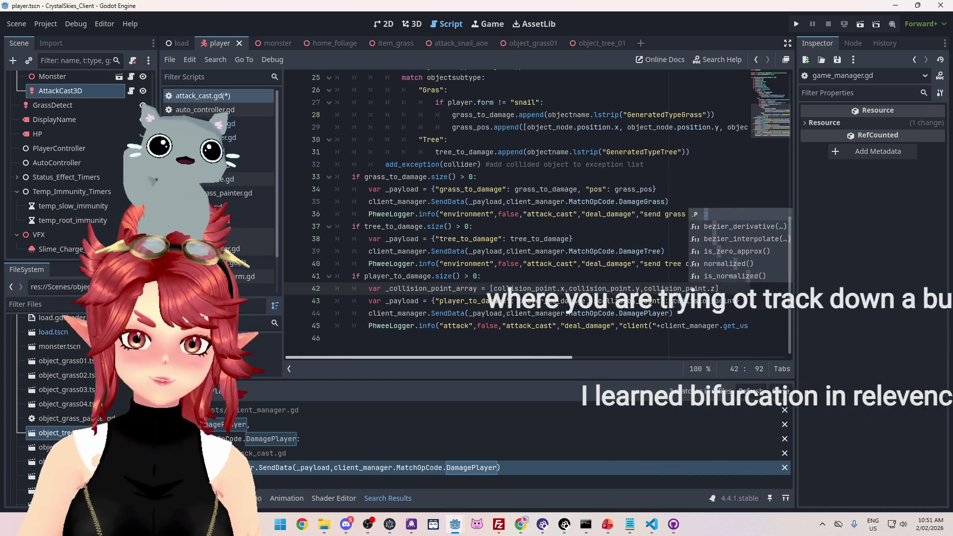
pyautogui.click(647, 300)
pyautogui.click(489, 289)
pyautogui.hotkey('ctrl', 's')
# - Wrap the array in JSON.stringify and save attack_cast.gd to clear the error
pyautogui.scroll(6, 503, 239)
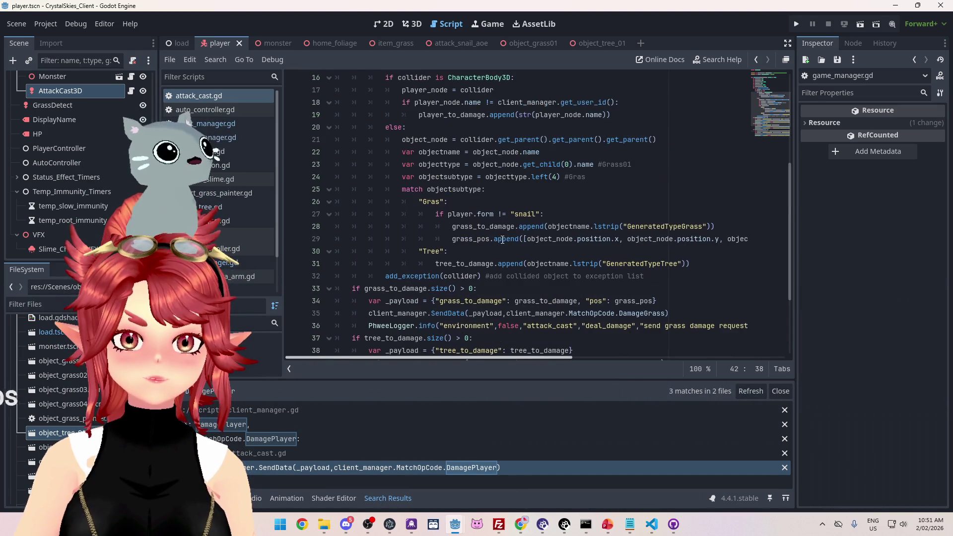
pyautogui.scroll(-6, 502, 240)
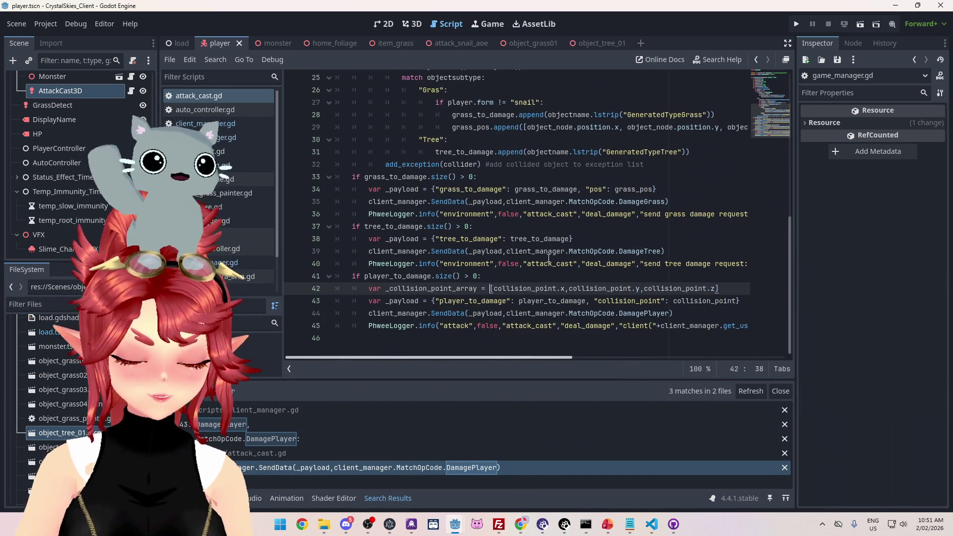
pyautogui.write('.st')
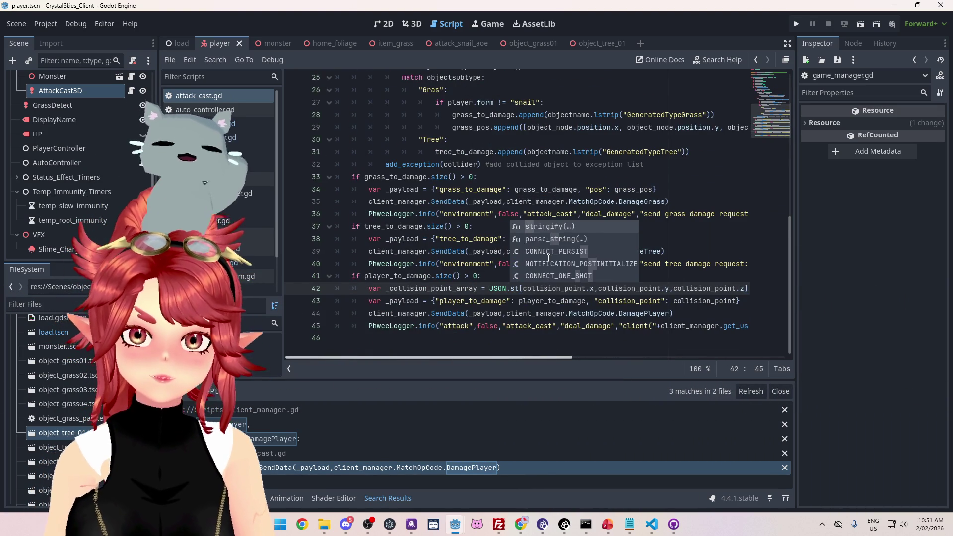
pyautogui.press('Return')
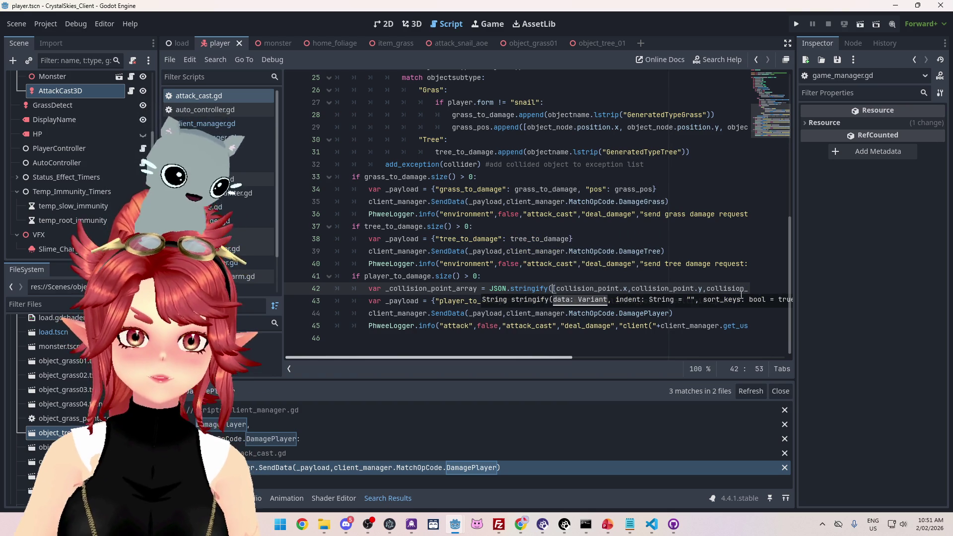
pyautogui.hscroll(3, 568, 356)
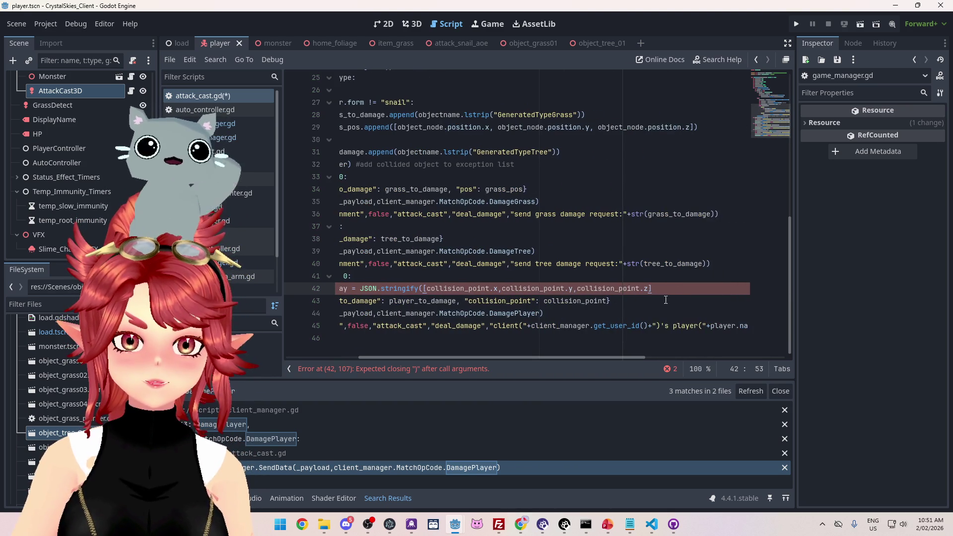
pyautogui.hotkey('ctrl', 's')
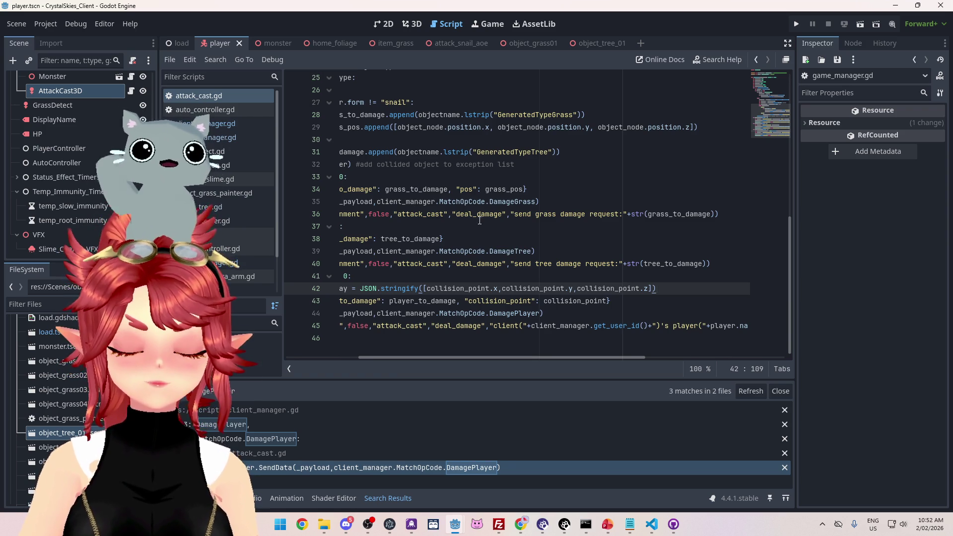
pyautogui.click(583, 174)
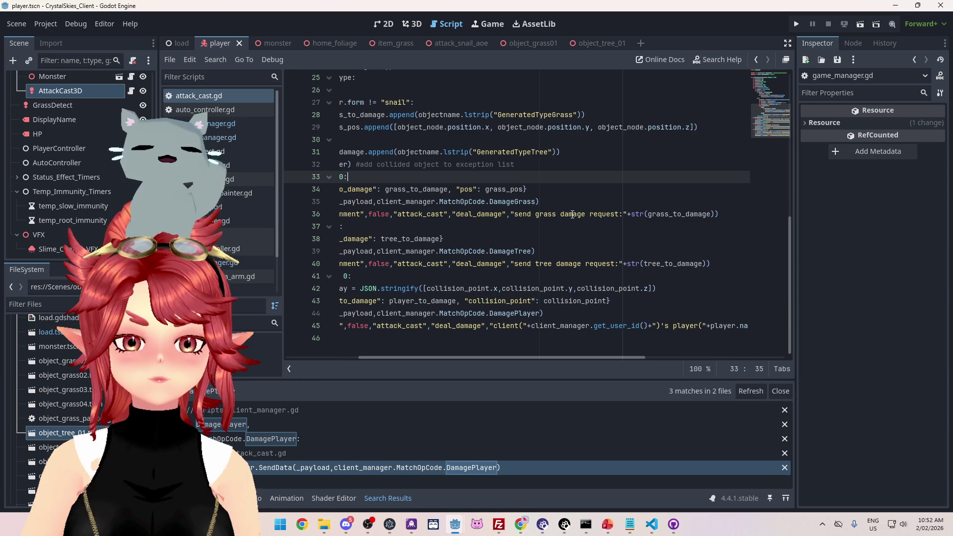
# - Review the grass damage check and send lines in the script
pyautogui.moveTo(545, 357); pyautogui.dragTo(452, 335)
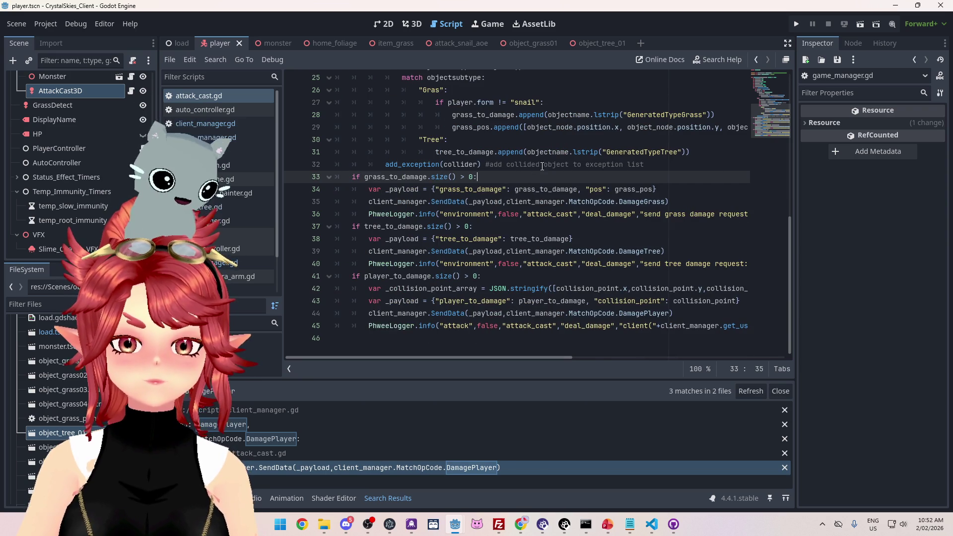
pyautogui.press('Down')
pyautogui.press('Down')
pyautogui.press('End')
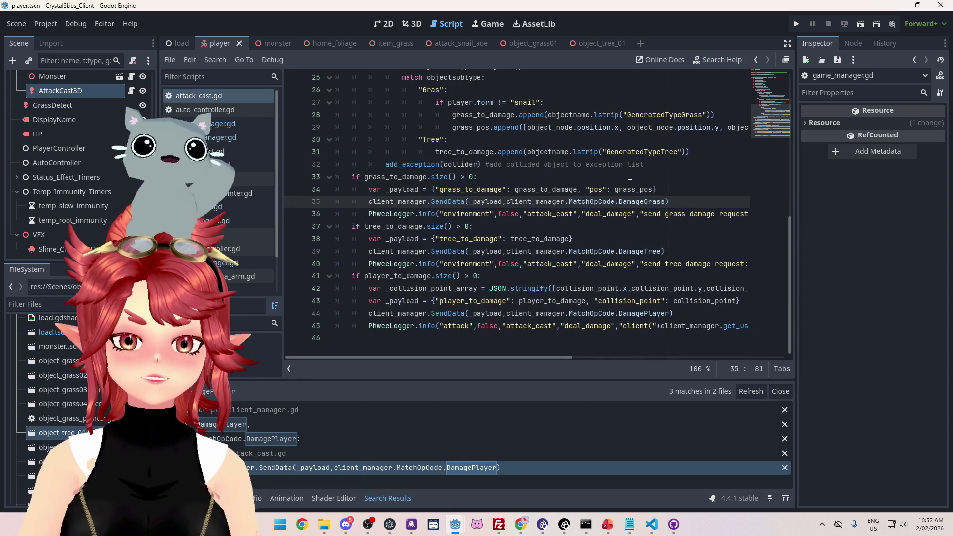
pyautogui.click(630, 176)
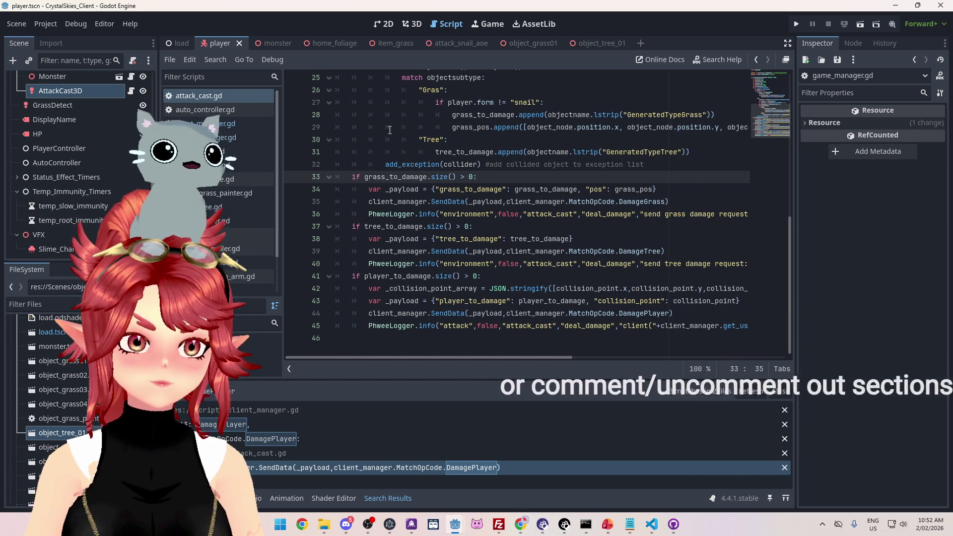
pyautogui.moveTo(457, 531)
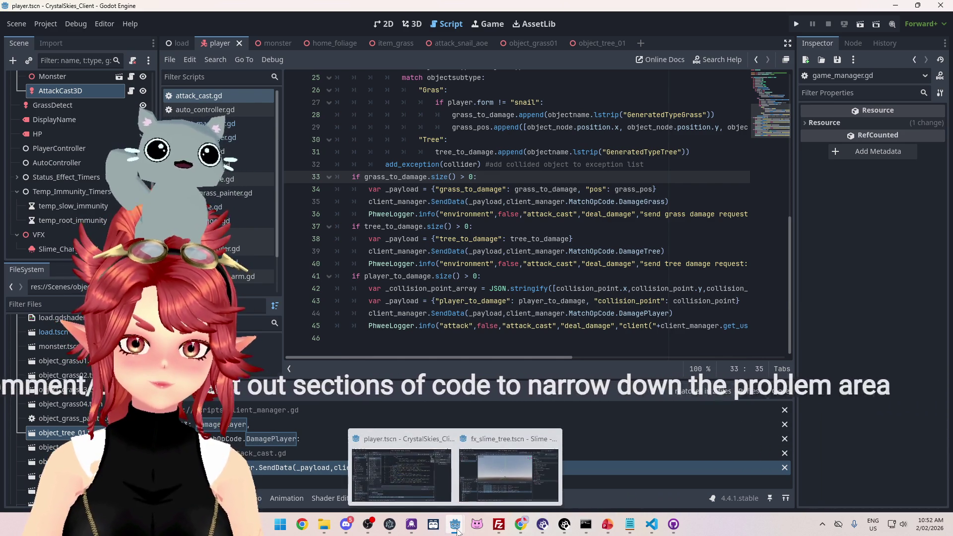
pyautogui.moveTo(493, 489)
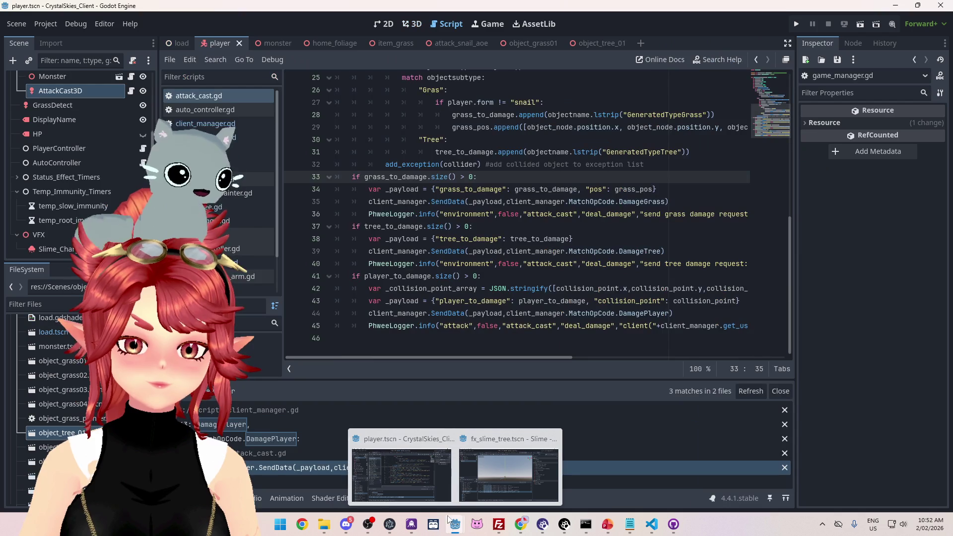
pyautogui.scroll(-5, 84, 424)
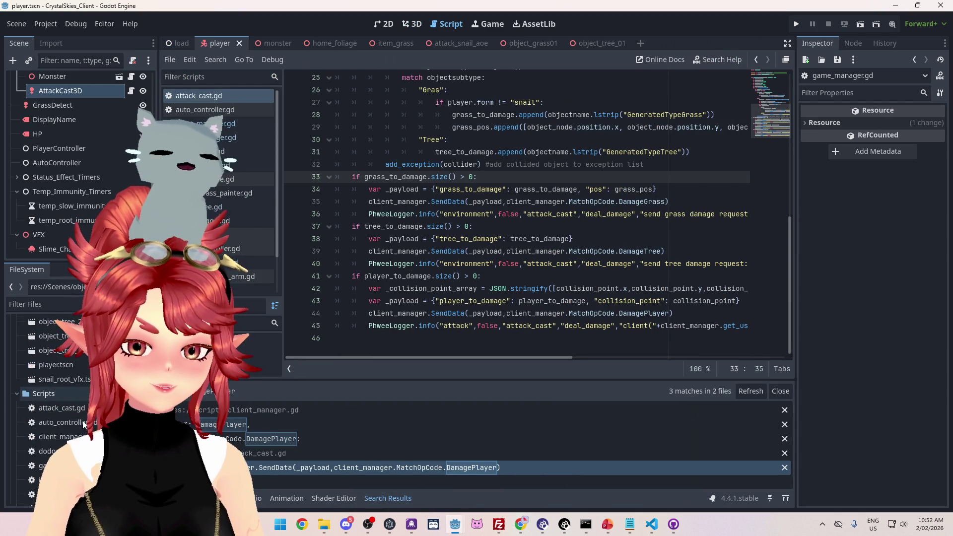
pyautogui.scroll(4, 63, 435)
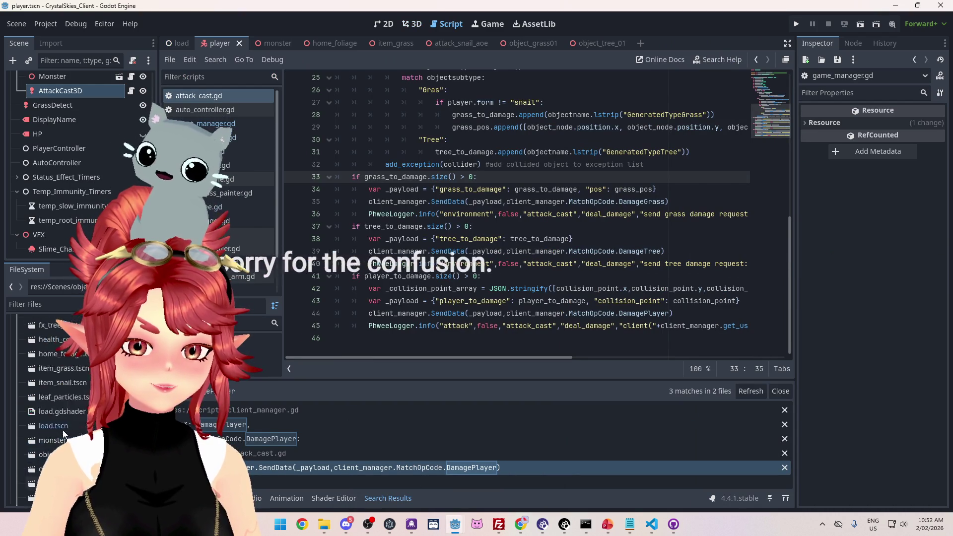
pyautogui.scroll(3, 62, 428)
pyautogui.scroll(5, 64, 395)
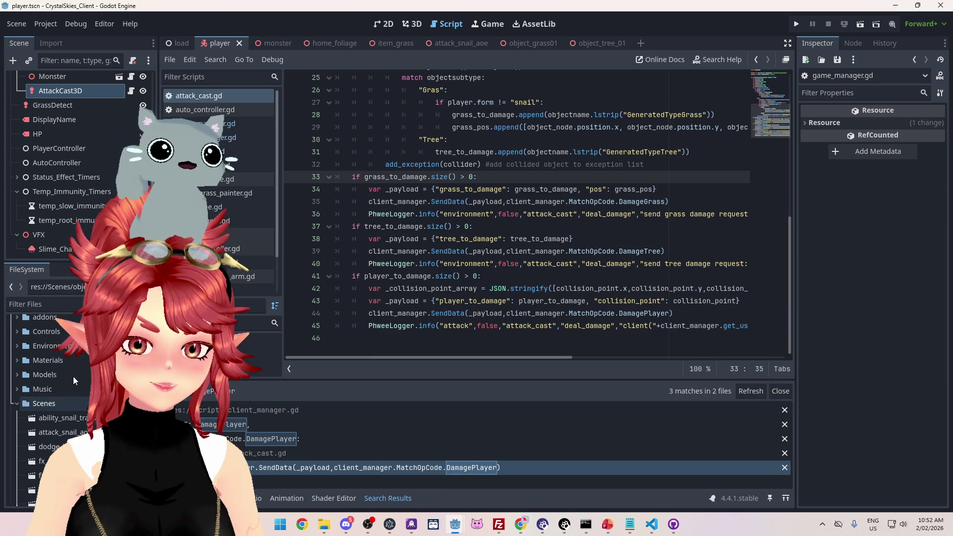
pyautogui.scroll(-5, 70, 387)
# - Open fx_slime_attack.tscn from the FileSystem dock, which fails on a missing .wav dependency
pyautogui.click(65, 404)
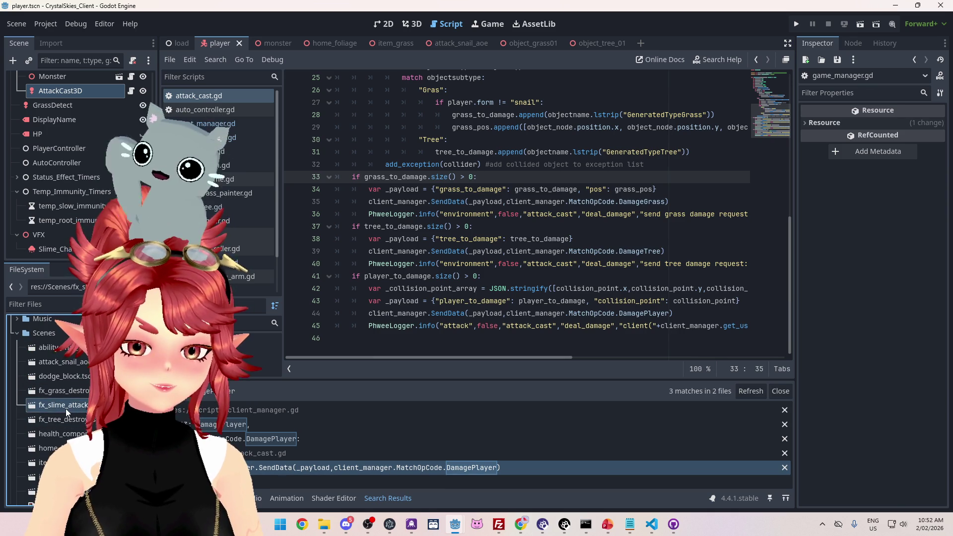
pyautogui.doubleClick(65, 409)
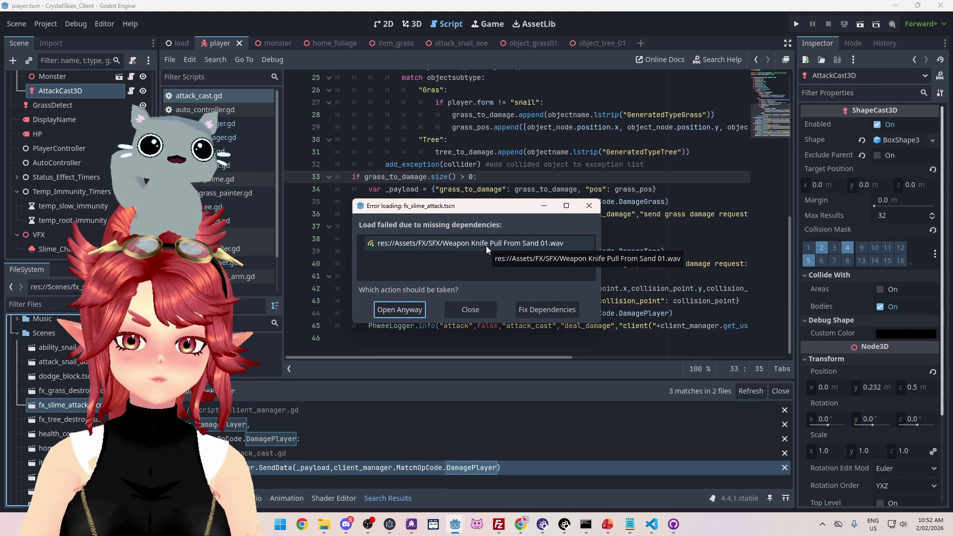
pyautogui.moveTo(324, 529)
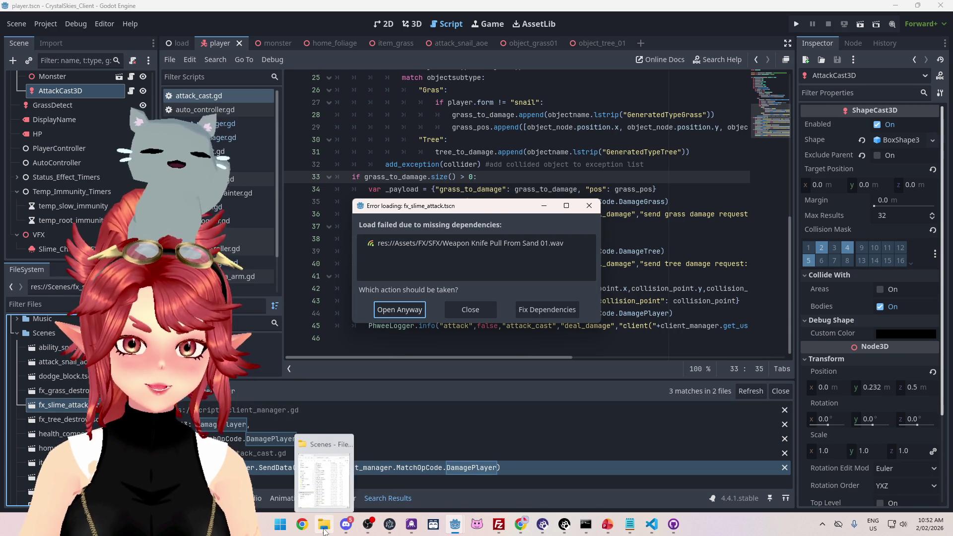
pyautogui.click(323, 473)
# - Locate Weapon Knife Pull From Sand 01.wav in the CrystalSkies Assets/FX/SFX folder
pyautogui.moveTo(546, 58); pyautogui.dragTo(723, 34)
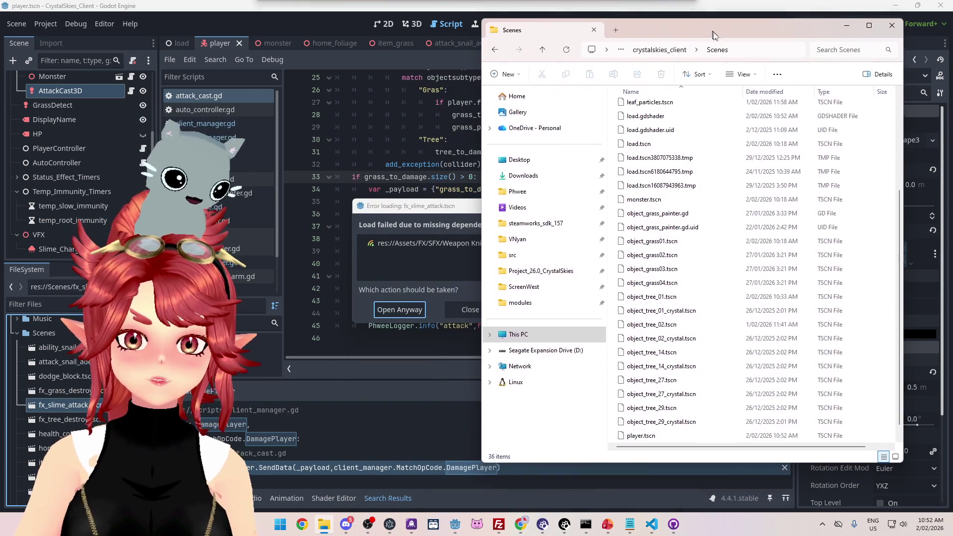
pyautogui.scroll(3, 702, 122)
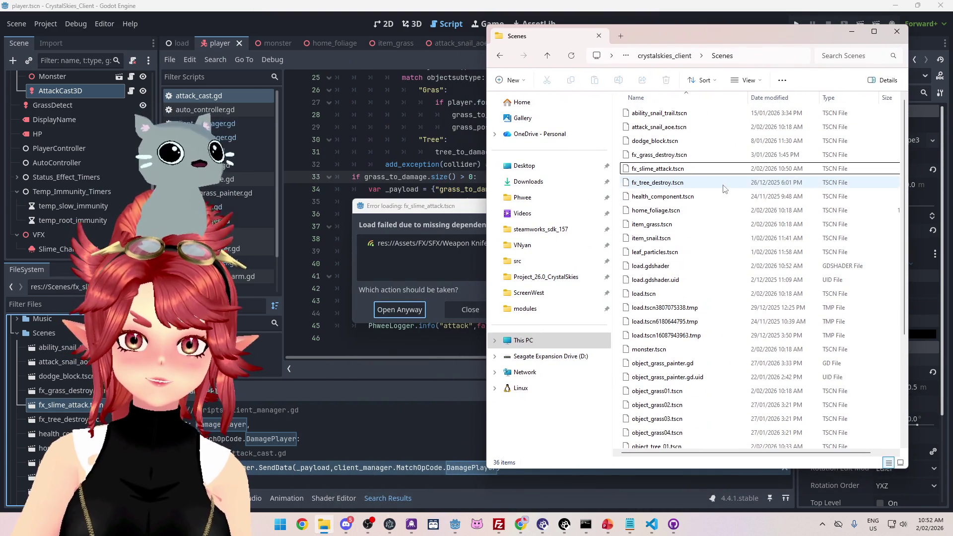
pyautogui.click(664, 55)
pyautogui.click(666, 55)
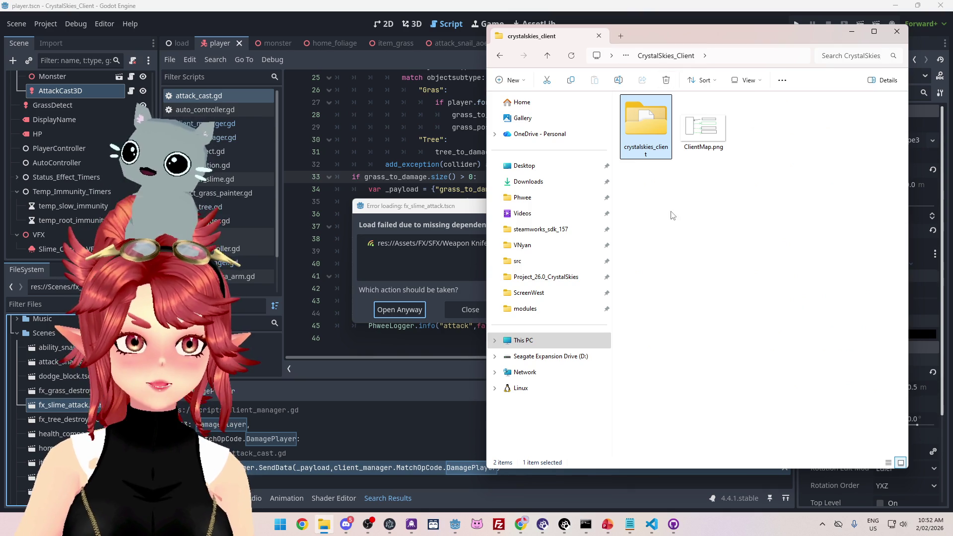
pyautogui.doubleClick(648, 122)
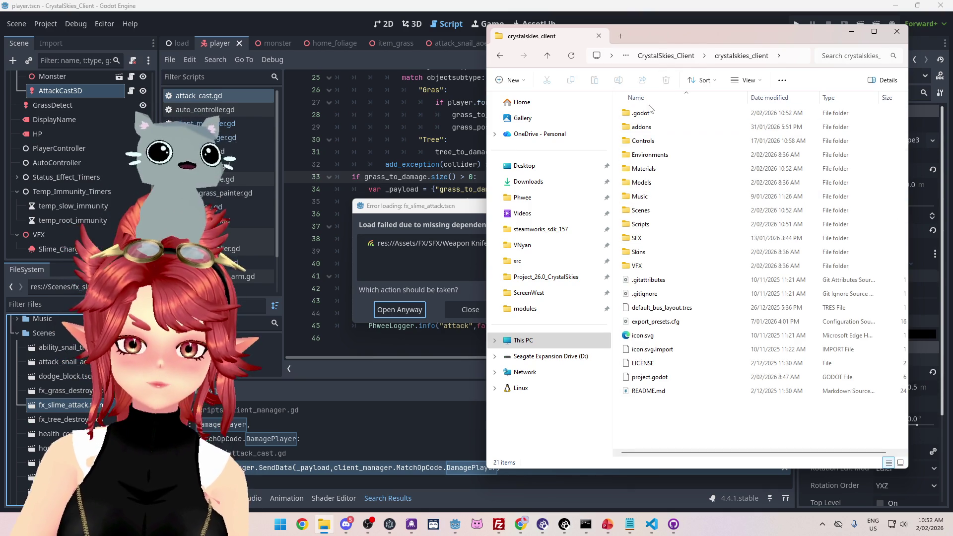
pyautogui.moveTo(687, 35); pyautogui.dragTo(675, 37)
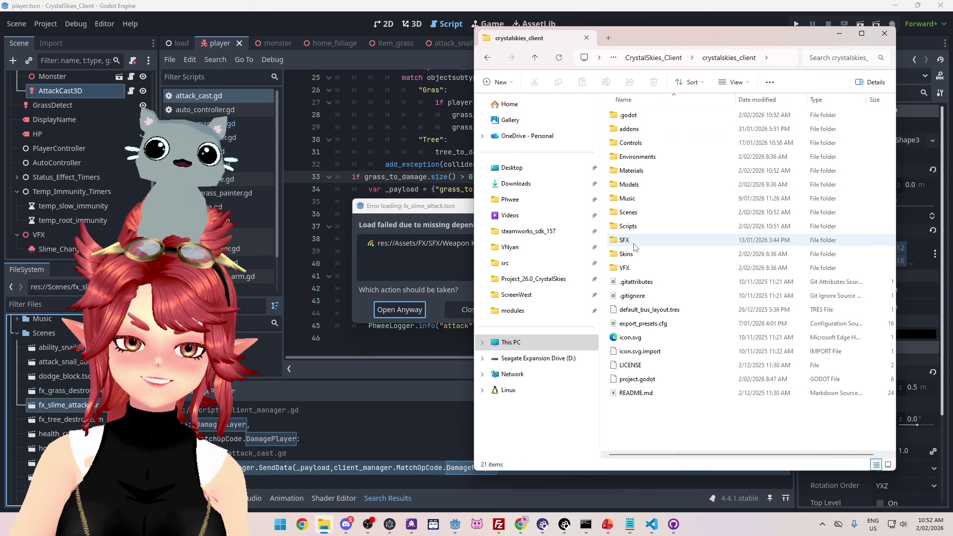
pyautogui.hotkey('alt', 'Up')
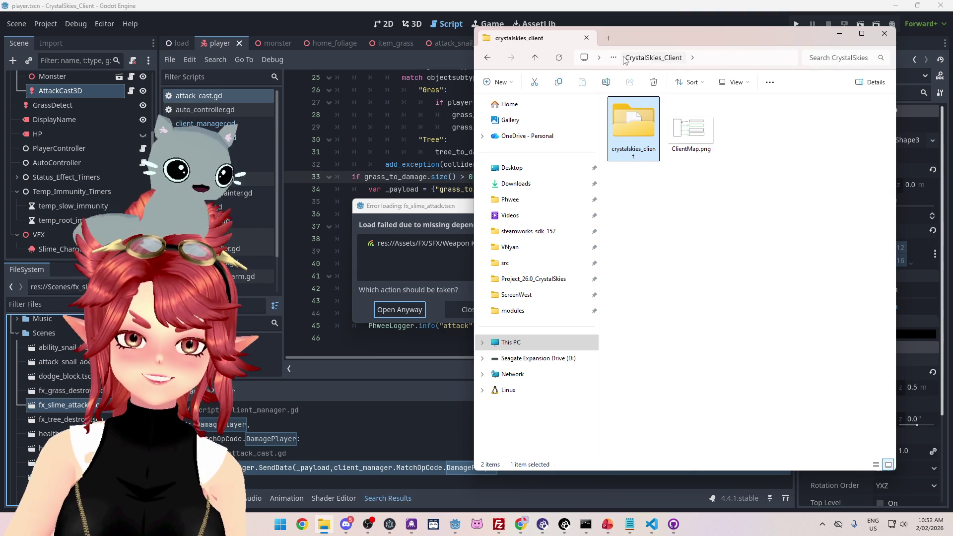
pyautogui.click(536, 61)
pyautogui.doubleClick(650, 139)
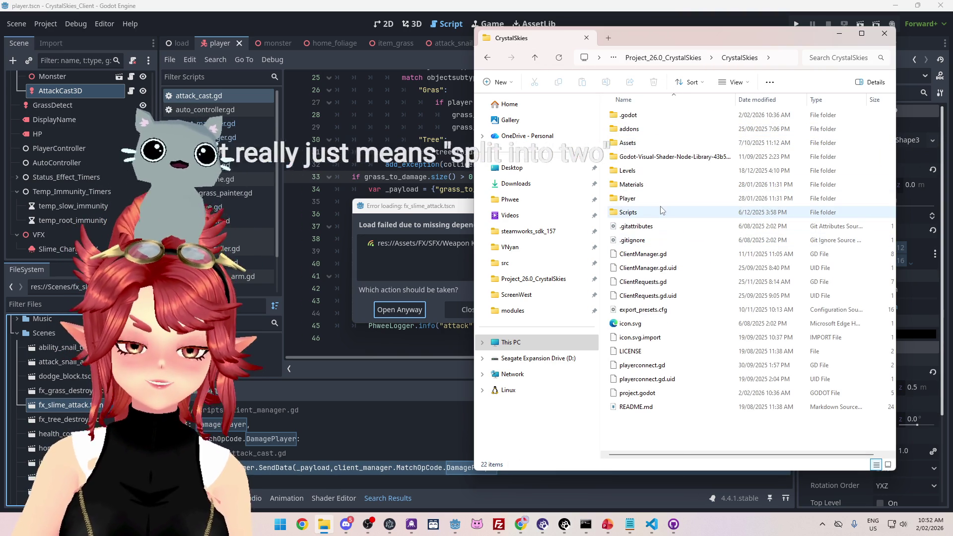
pyautogui.doubleClick(629, 142)
pyautogui.doubleClick(631, 156)
pyautogui.doubleClick(624, 114)
pyautogui.moveTo(644, 45)
pyautogui.mouseDown()
pyautogui.moveTo(690, 58)
pyautogui.moveTo(563, 37)
pyautogui.mouseUp()
pyautogui.scroll(-1, 611, 292)
pyautogui.scroll(-3, 615, 297)
pyautogui.click(622, 349)
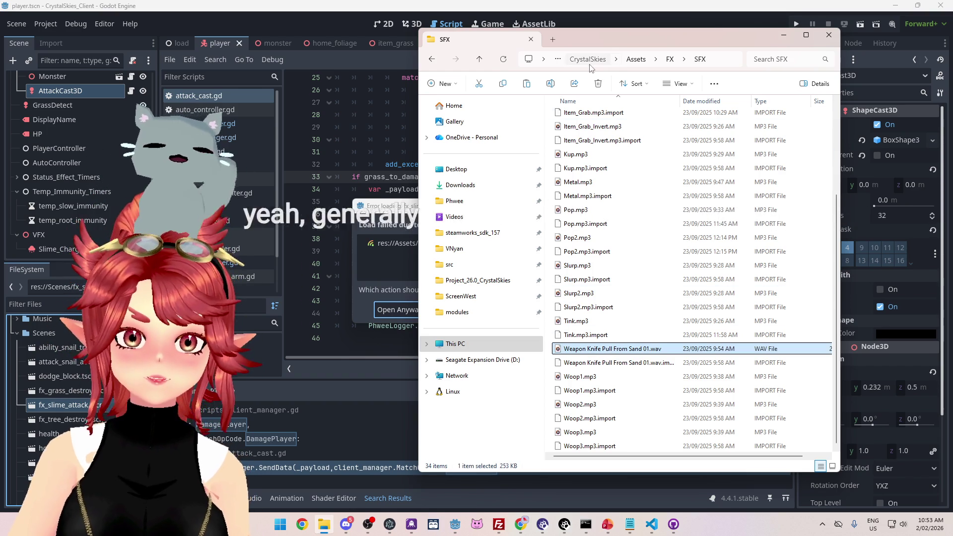
# - Compare with the crystalskies_client SFX folder, then return to Godot's dependency error
pyautogui.click(608, 59)
pyautogui.click(626, 61)
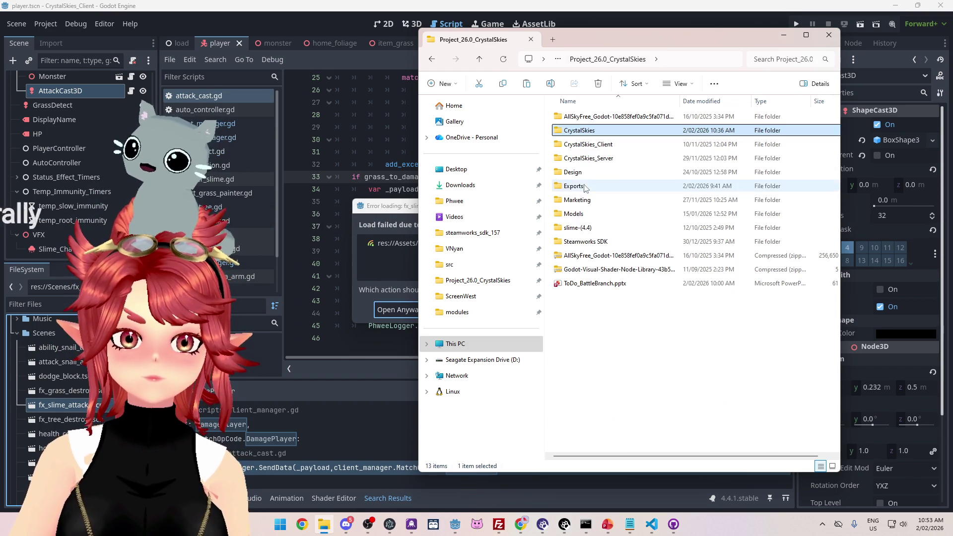
pyautogui.doubleClick(589, 144)
pyautogui.doubleClick(589, 144)
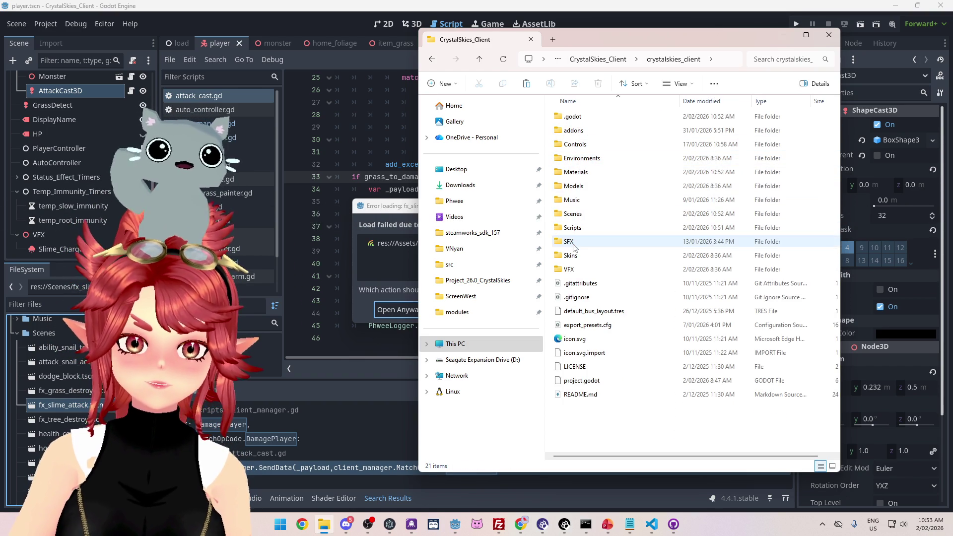
pyautogui.doubleClick(575, 247)
pyautogui.click(595, 435)
pyautogui.click(389, 213)
pyautogui.click(533, 311)
# - Relink the missing sound to res://SFX Weapon Knife Pull From Sand and open the scene anyway
pyautogui.click(654, 204)
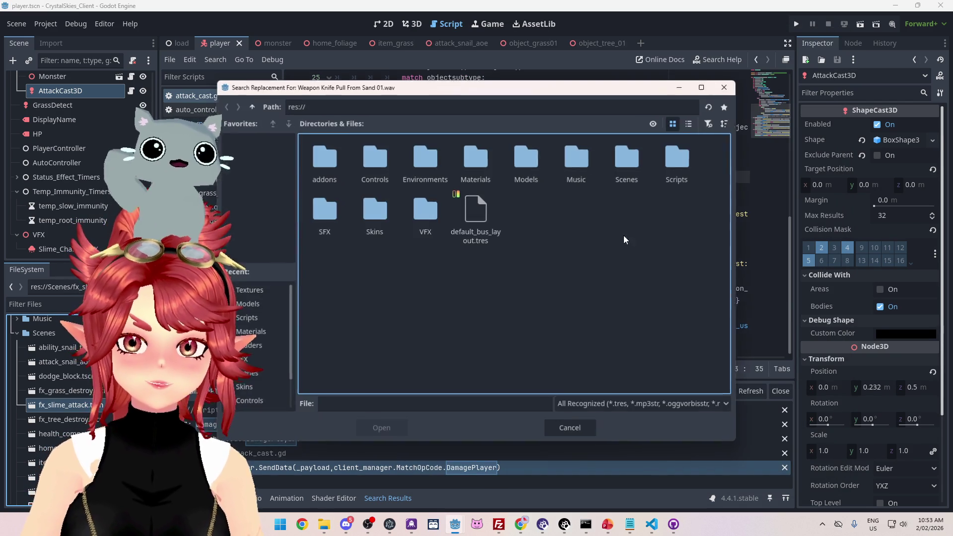
pyautogui.doubleClick(309, 219)
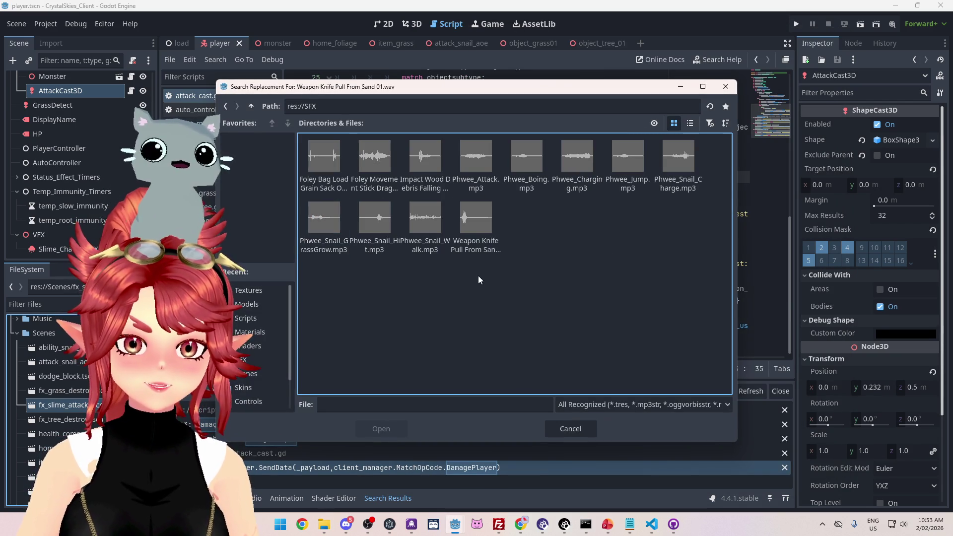
pyautogui.click(475, 218)
pyautogui.click(372, 427)
pyautogui.click(453, 367)
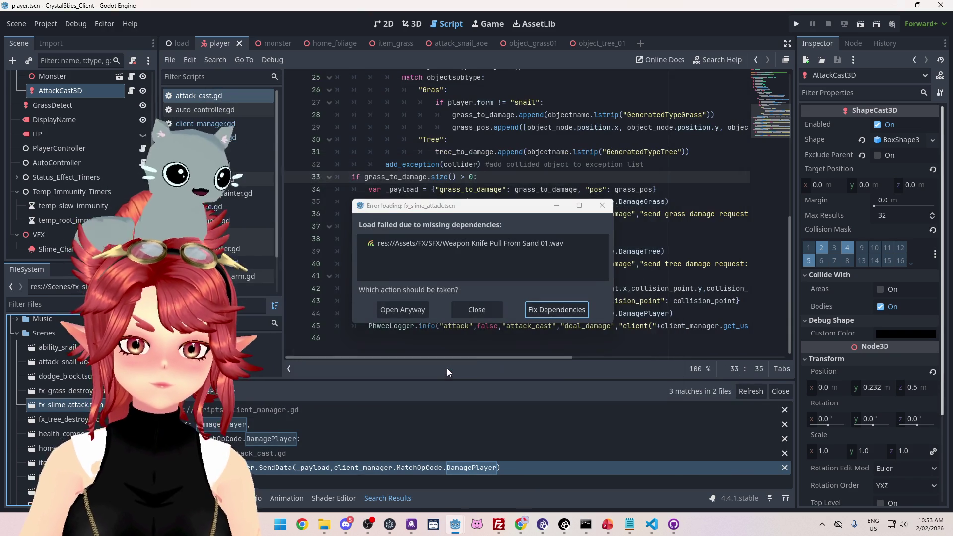
pyautogui.click(407, 309)
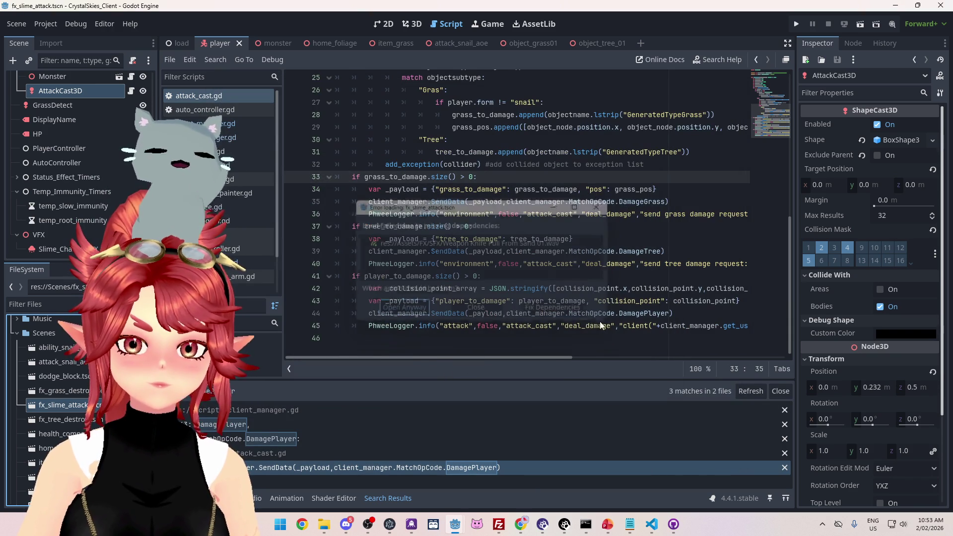
# - View the opened scene in 3D and close the separate Slime project editor
pyautogui.click(406, 22)
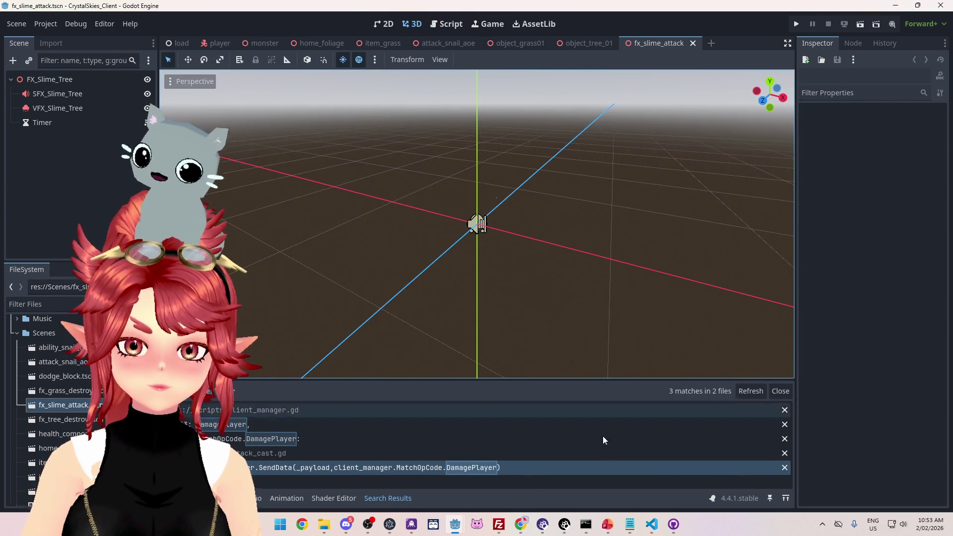
pyautogui.moveTo(455, 524)
pyautogui.click(506, 484)
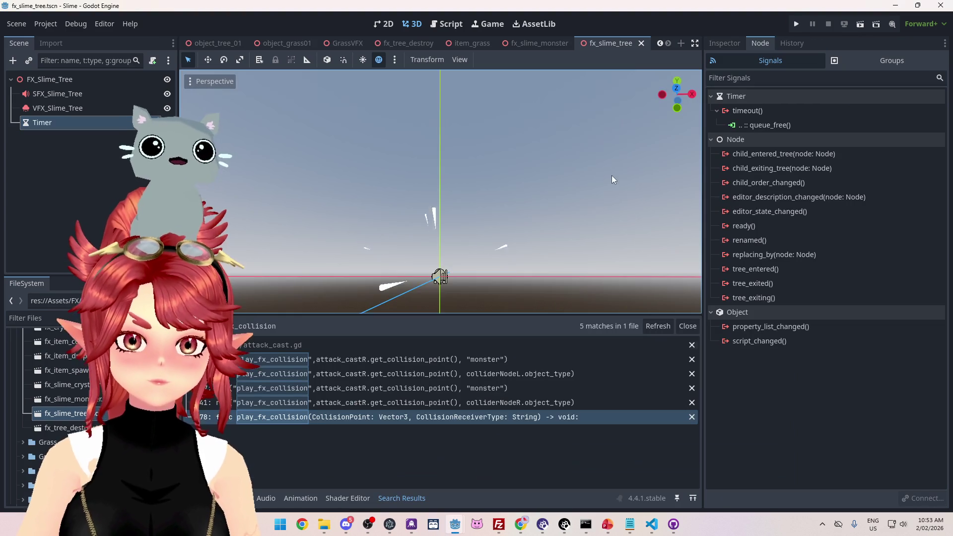
pyautogui.click(948, 6)
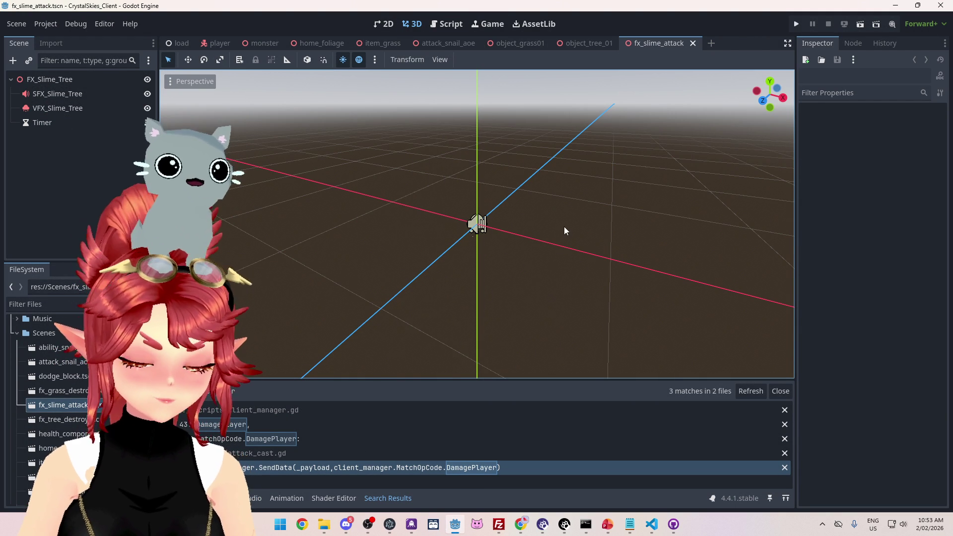
# - Replace FX_destroy_to_play on line 37 with FX_slime_attack from line 35 and save
pyautogui.click(452, 24)
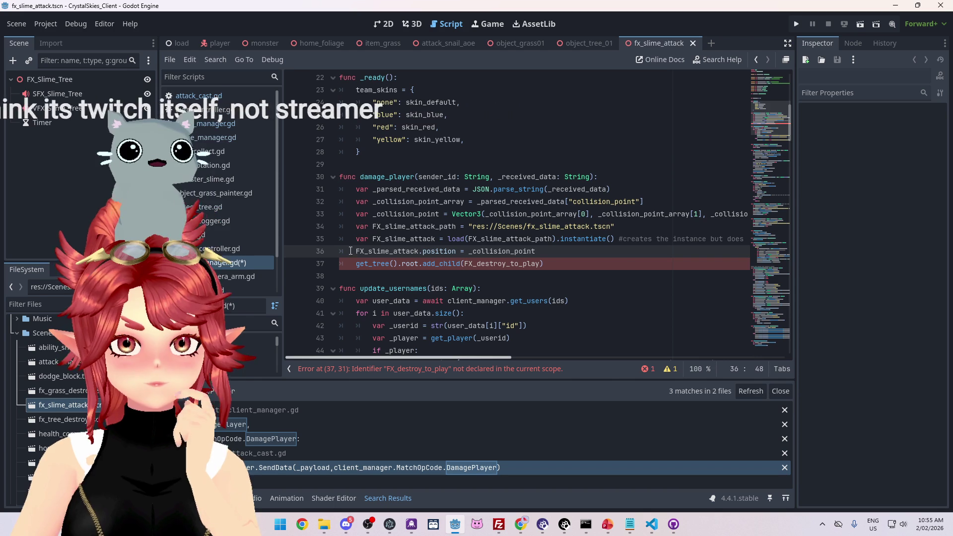
pyautogui.moveTo(373, 239); pyautogui.dragTo(428, 240)
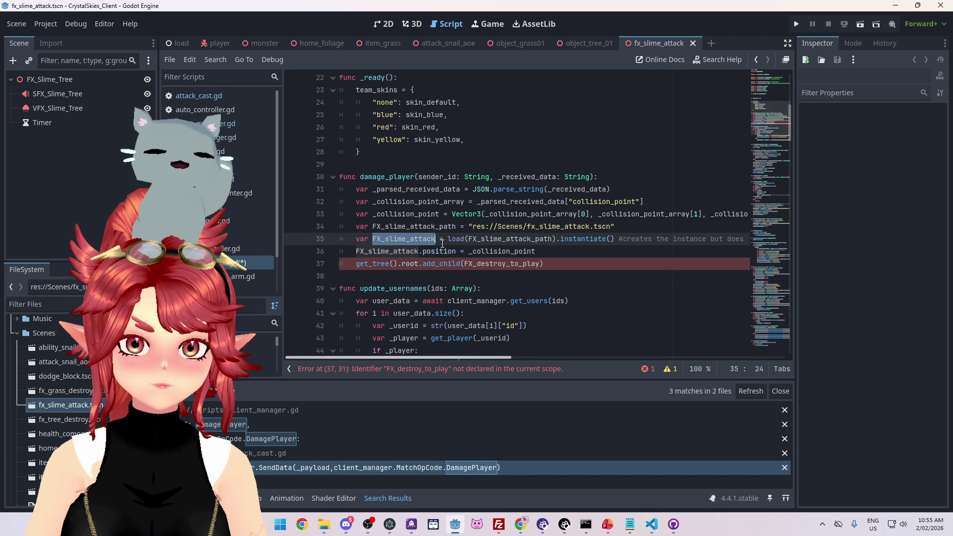
pyautogui.click(472, 265)
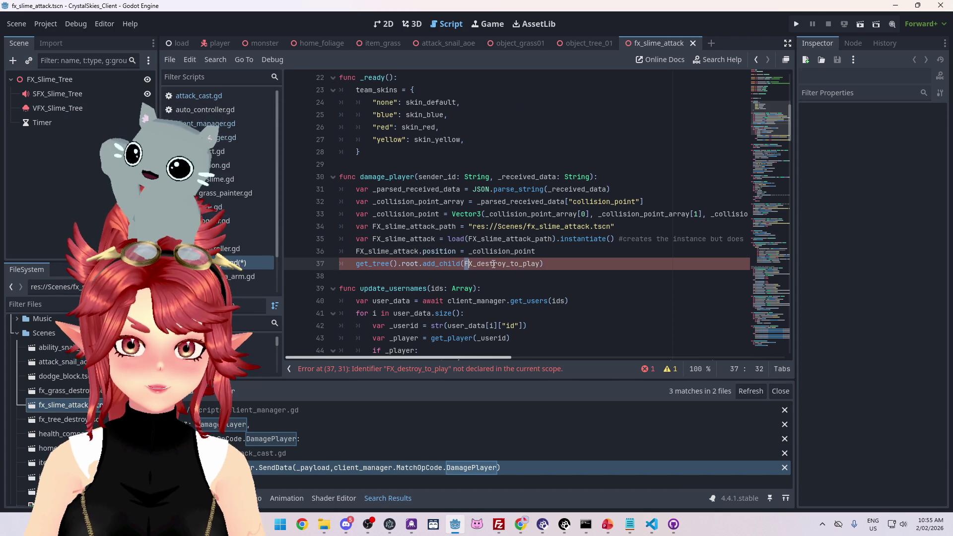
pyautogui.click(597, 226)
pyautogui.hotkey('ctrl', 's')
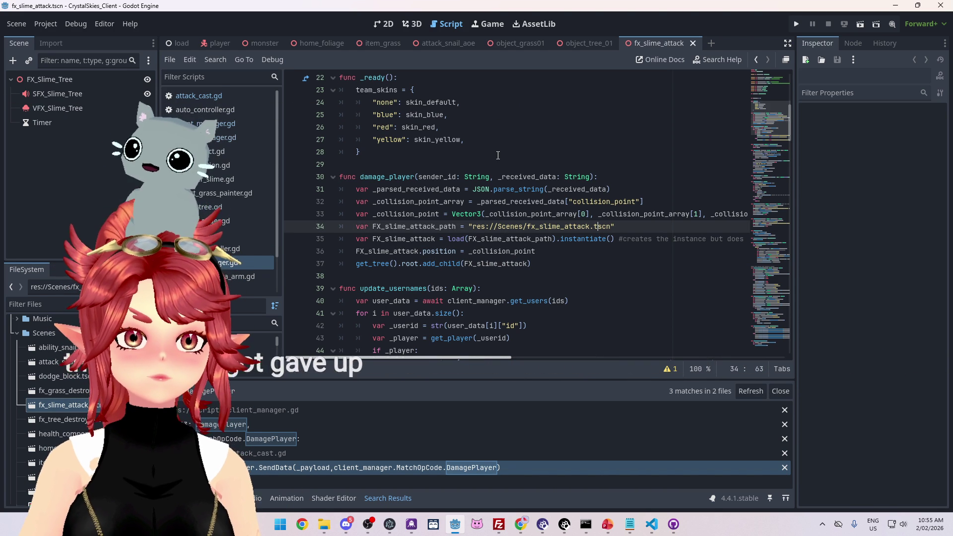
# - Run the project, create a new lobby, move the slime with W and fire attacks at a tree
pyautogui.click(796, 25)
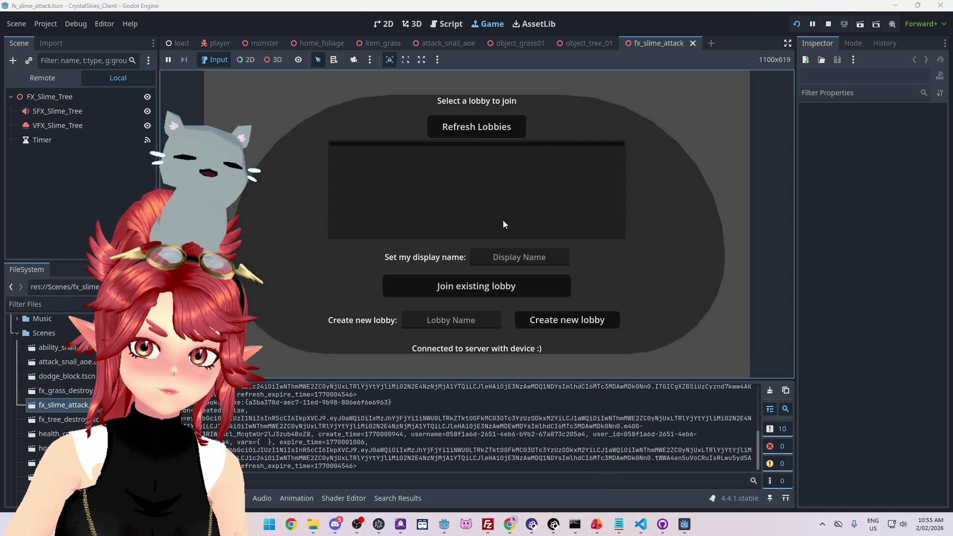
pyautogui.click(570, 326)
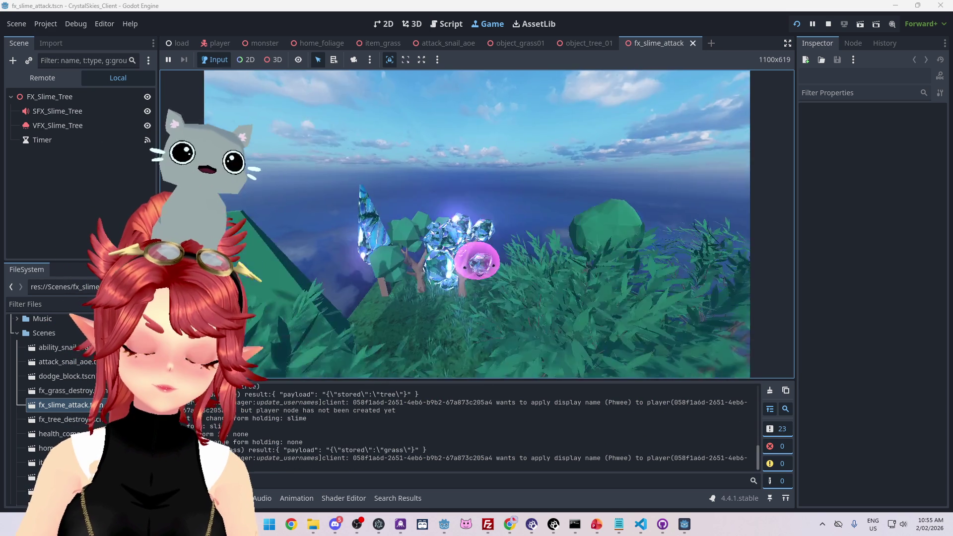
pyautogui.press('w')
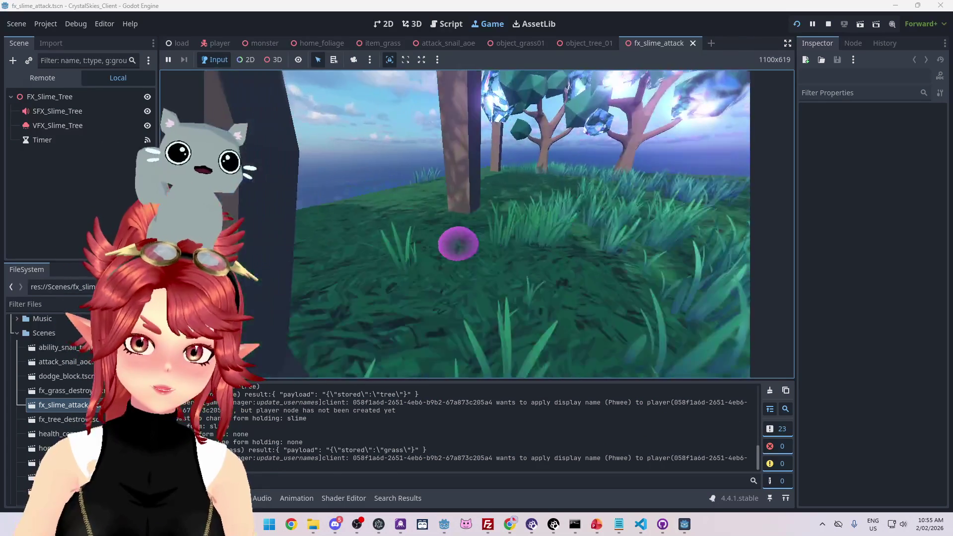
pyautogui.click(436, 202)
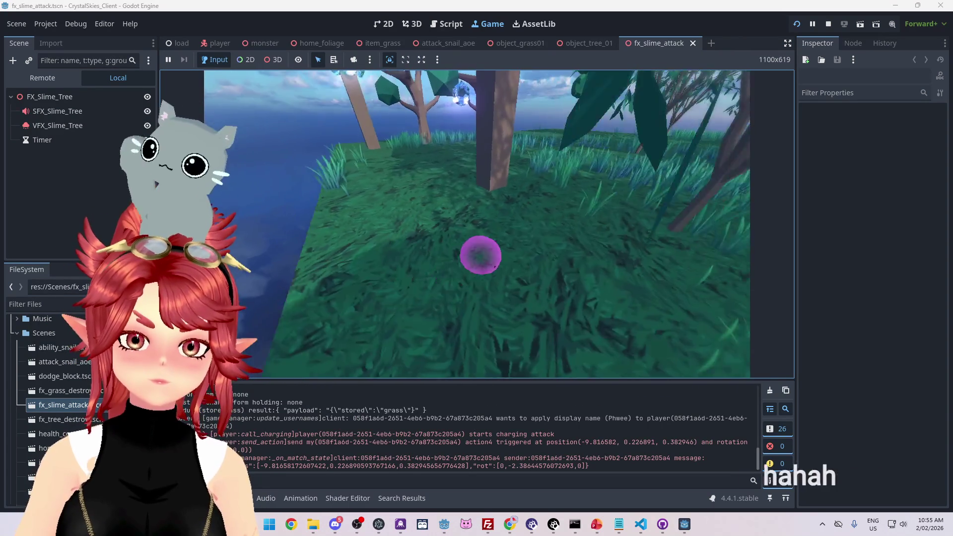
pyautogui.click(436, 202)
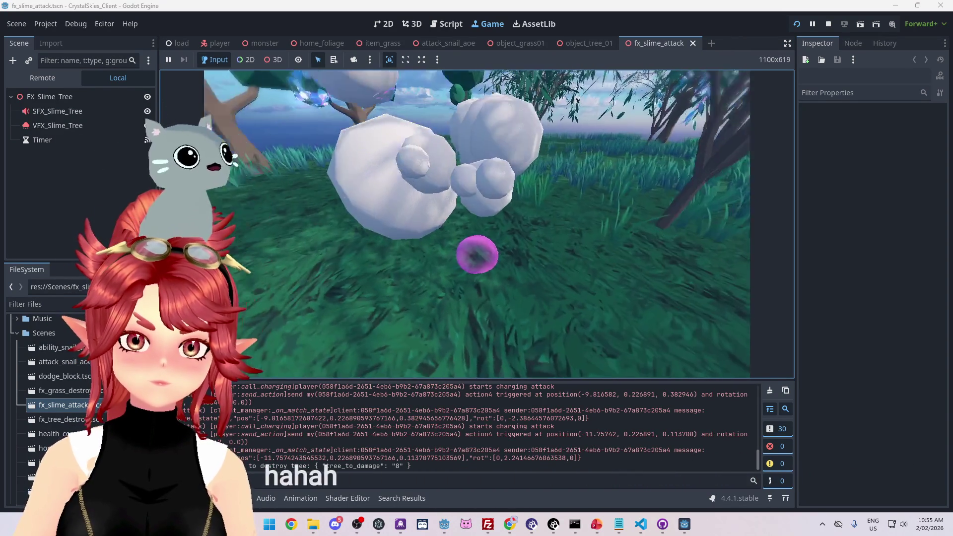
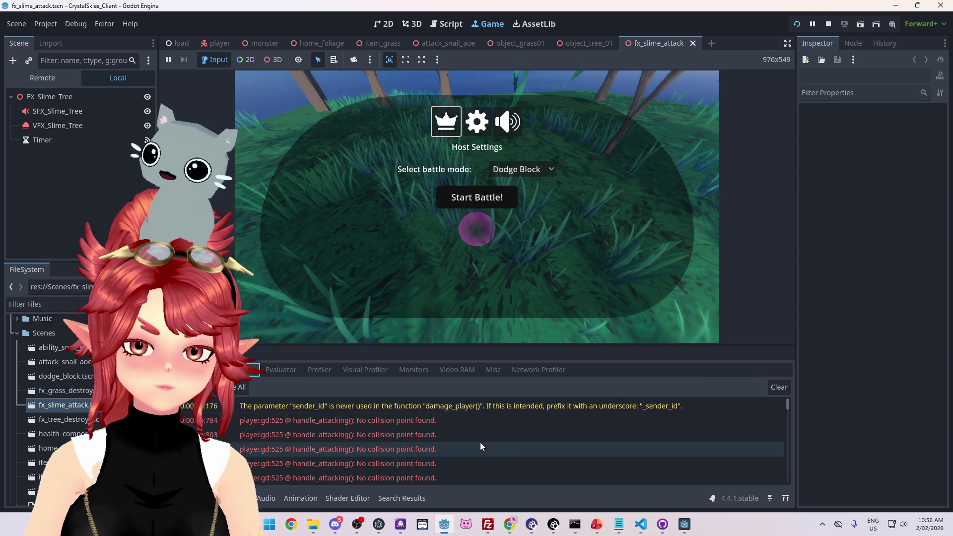
# - Jump from the 'No collision point found' error to player.gd line 525, read the attack_cast_3d and get_collision_point docs, then run the game
pyautogui.doubleClick(395, 422)
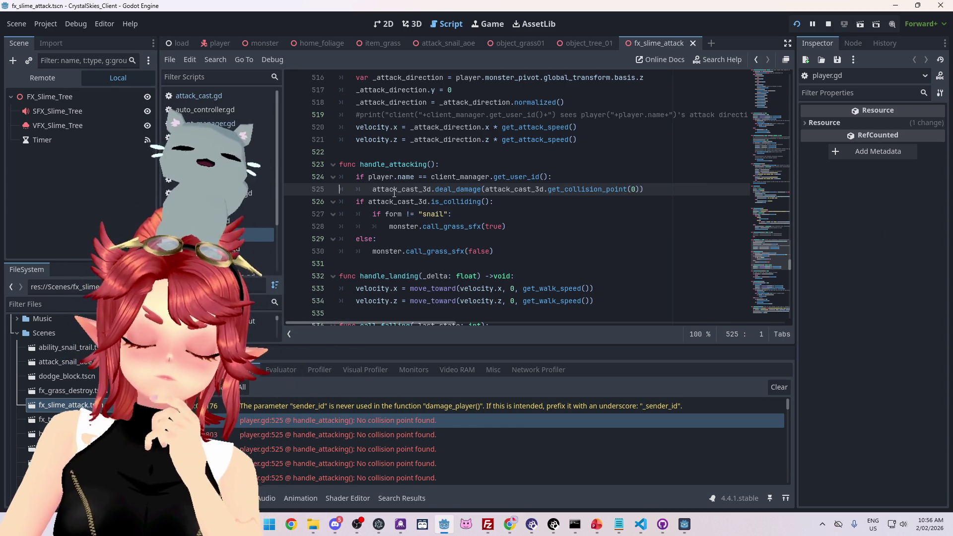
pyautogui.moveTo(394, 192)
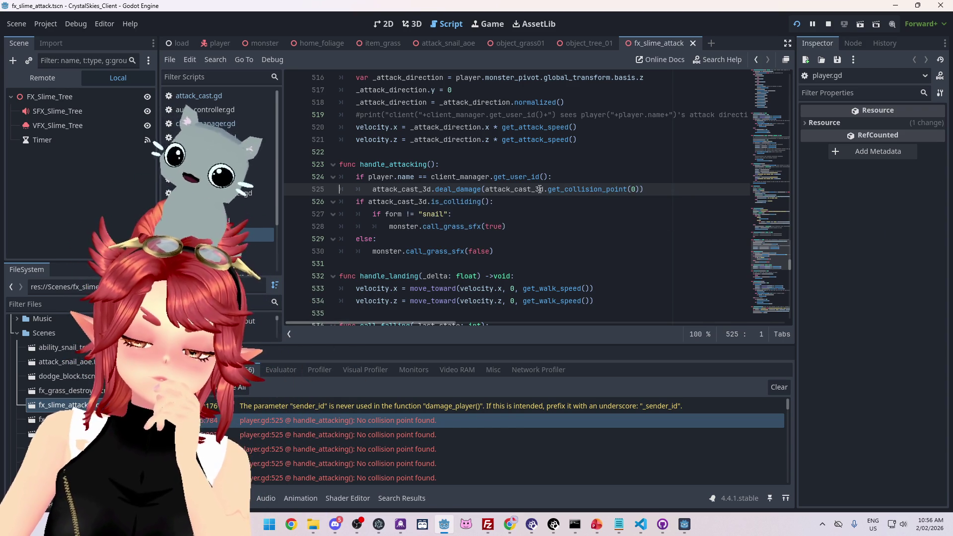
pyautogui.moveTo(559, 189)
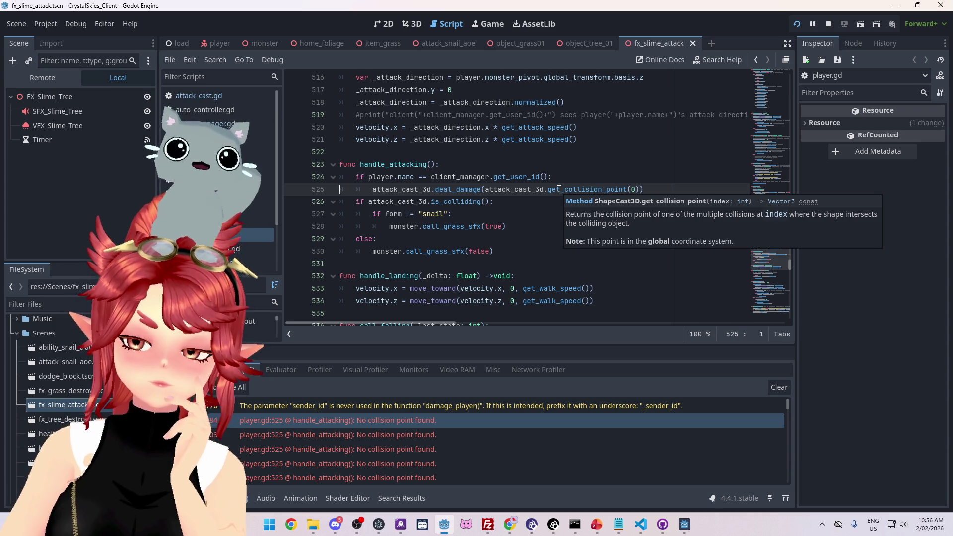
pyautogui.press('F5')
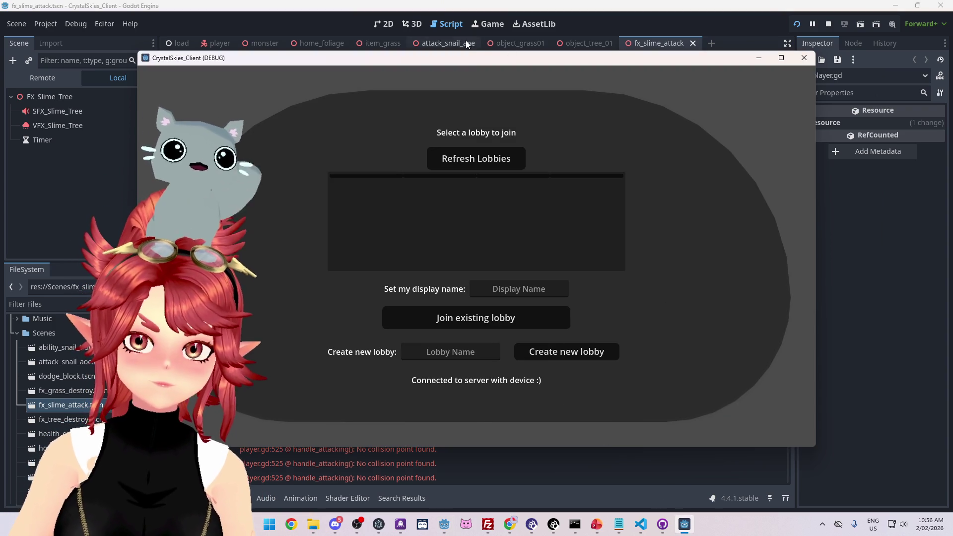
# - Walk the character past the tree onto the grass in the Game view, open Host Settings, then return to the editor
pyautogui.click(488, 24)
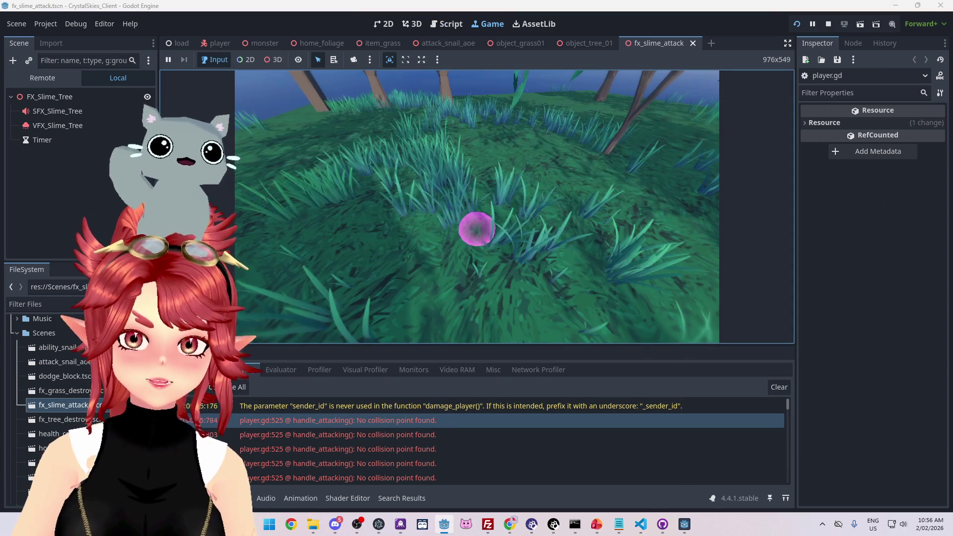
pyautogui.press('w')
pyautogui.press('w')
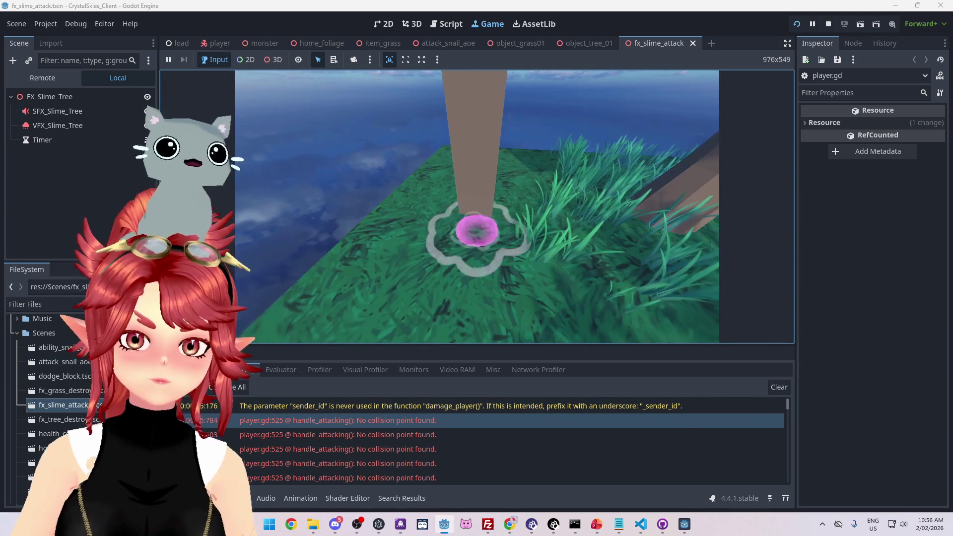
pyautogui.press('w')
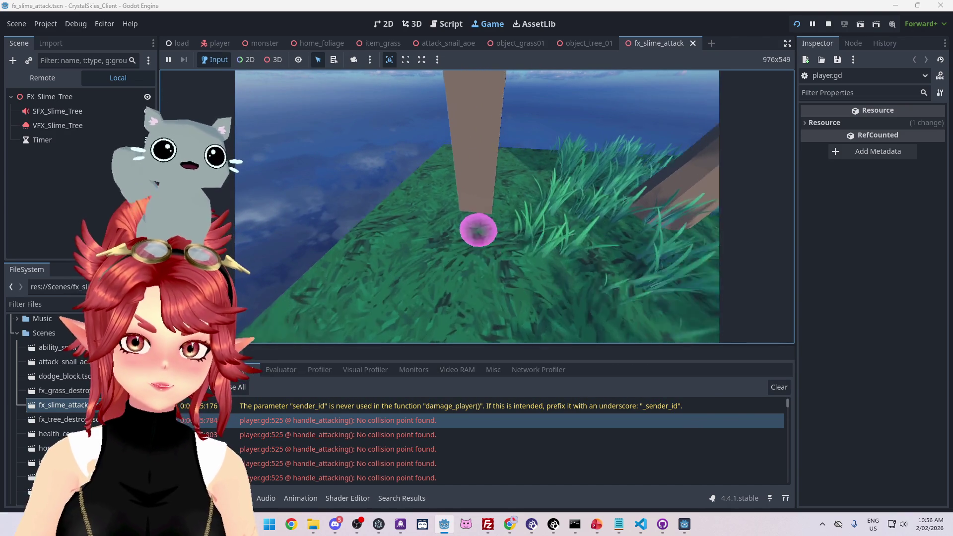
pyautogui.press('w')
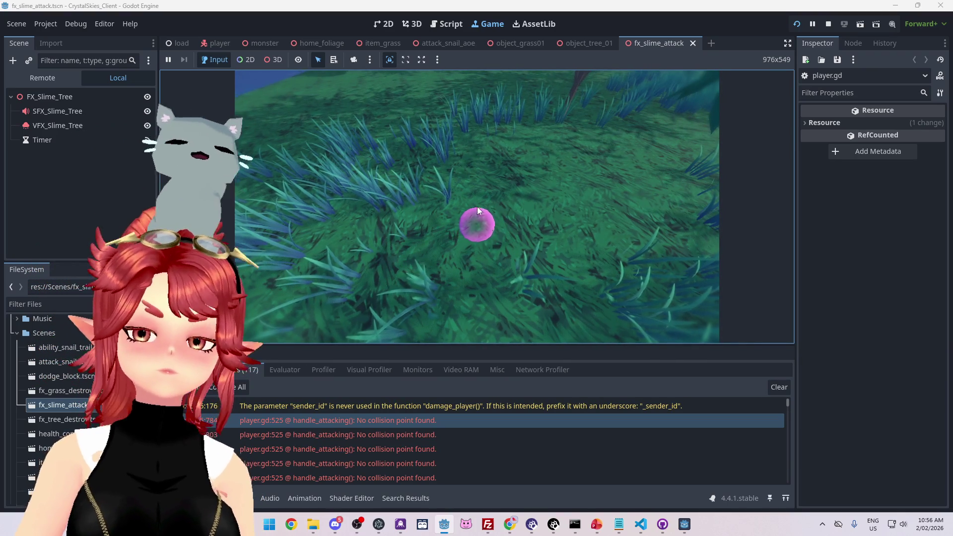
pyautogui.press('Escape')
pyautogui.click(648, 532)
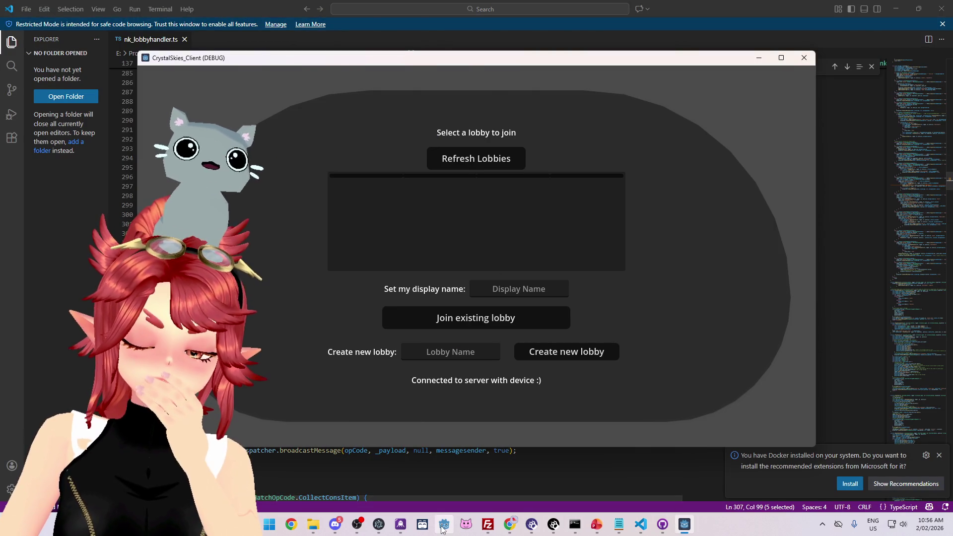
pyautogui.hotkey('alt', 'Tab')
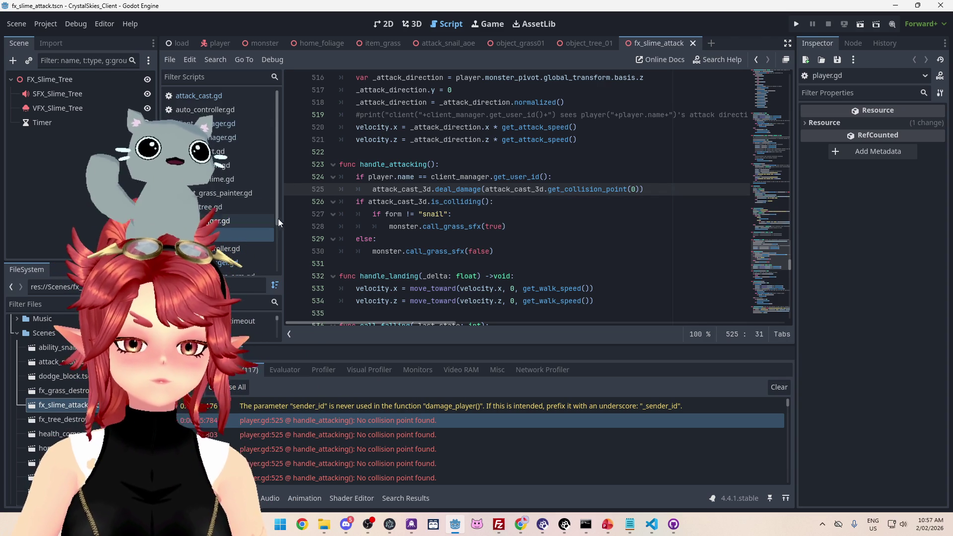
# - Open attack_cast.gd, then select and remove the get_collision_point(0) argument on player.gd line 525
pyautogui.click(210, 96)
pyautogui.scroll(5, 589, 265)
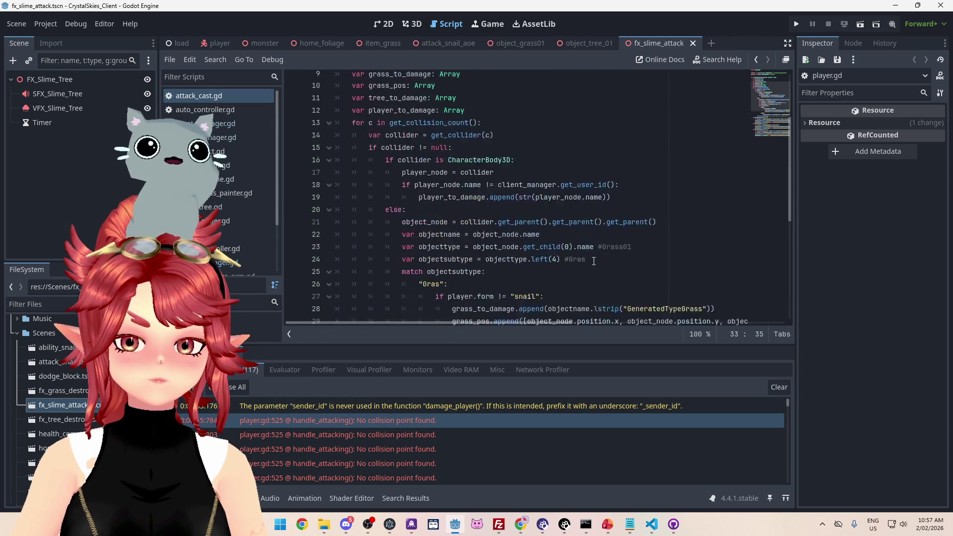
pyautogui.hotkey('alt', 'Left')
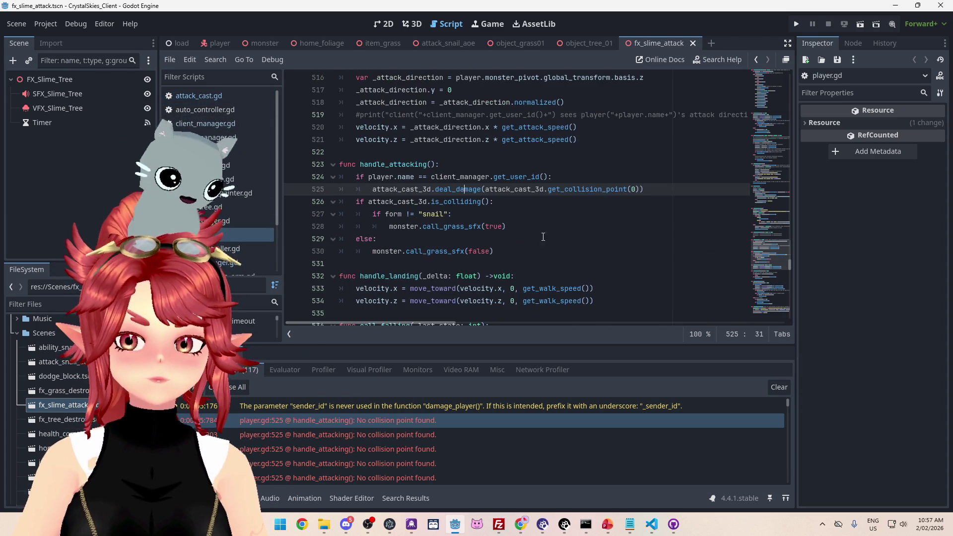
pyautogui.moveTo(486, 189); pyautogui.dragTo(636, 189)
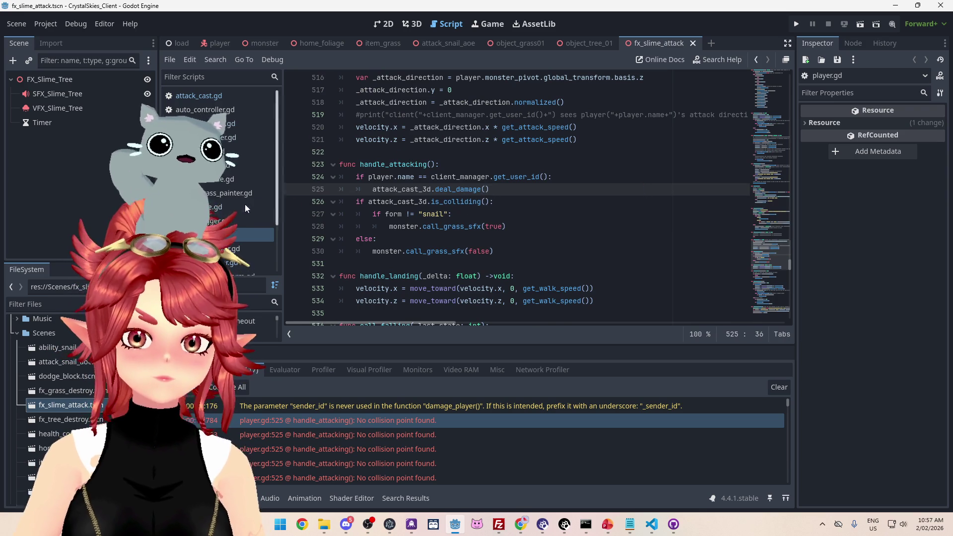
# - Delete the collision_point parameter from deal_damage on line 6 of attack_cast.gd
pyautogui.hotkey('alt', 'Right')
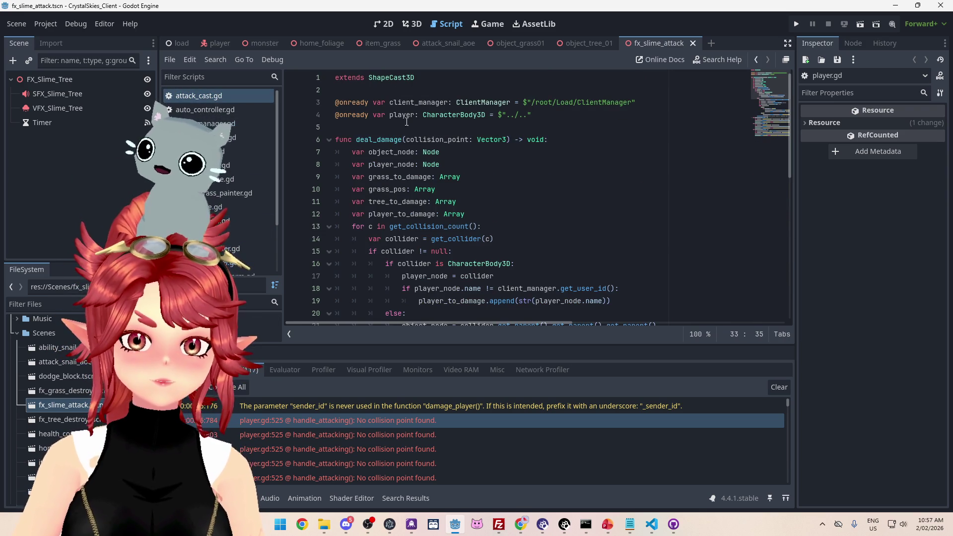
pyautogui.scroll(-1, 407, 122)
pyautogui.scroll(1, 407, 134)
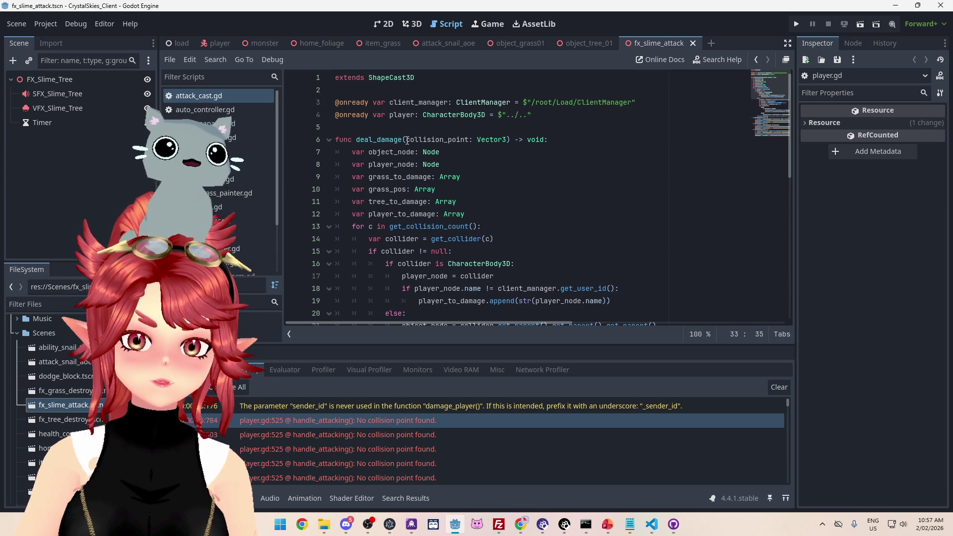
pyautogui.scroll(-4, 422, 223)
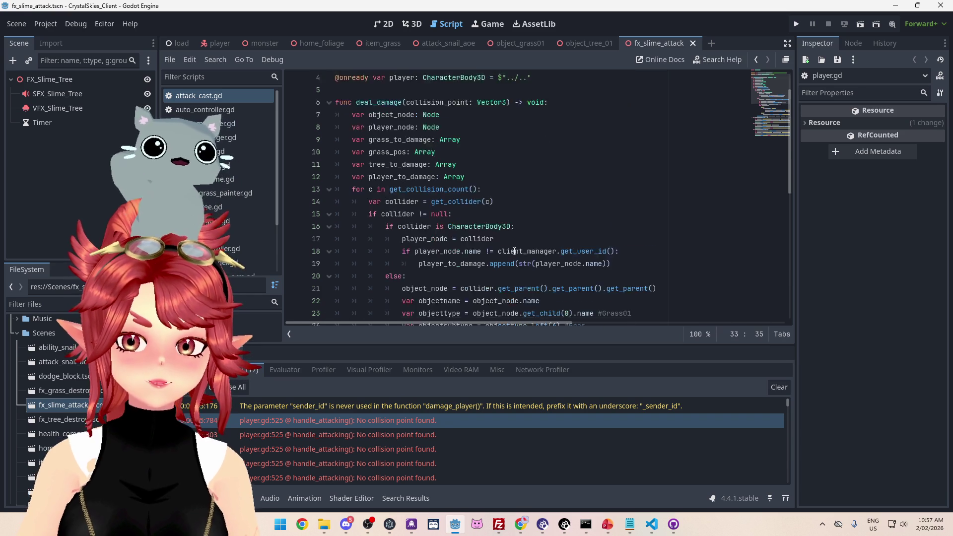
pyautogui.scroll(-1, 431, 268)
pyautogui.scroll(5, 440, 173)
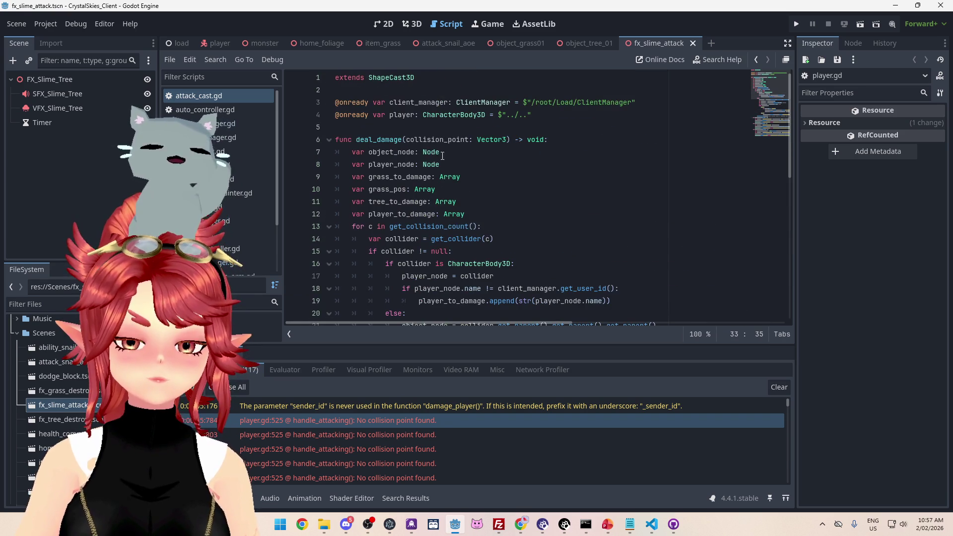
pyautogui.doubleClick(408, 140)
pyautogui.click(407, 139)
pyautogui.scroll(-2, 385, 165)
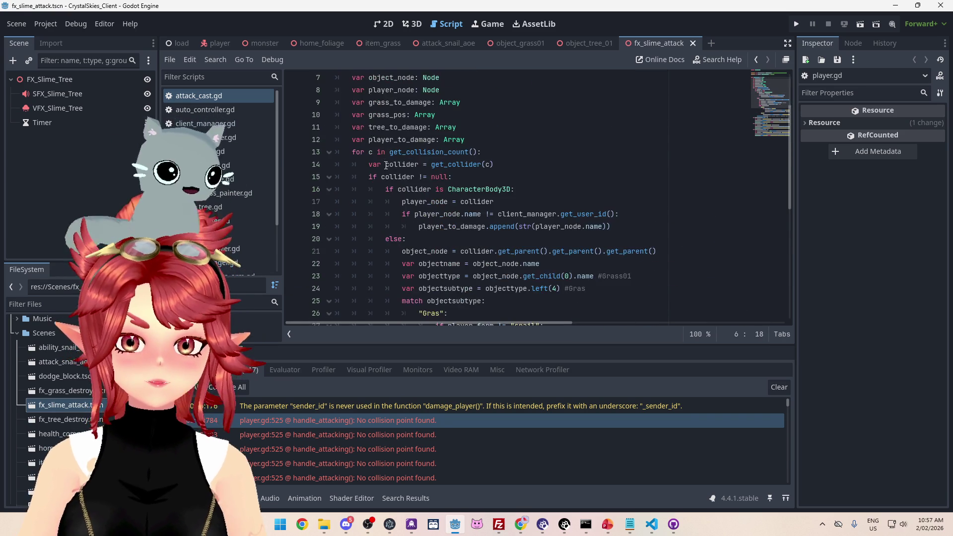
pyautogui.scroll(-4, 385, 165)
pyautogui.scroll(-3, 420, 276)
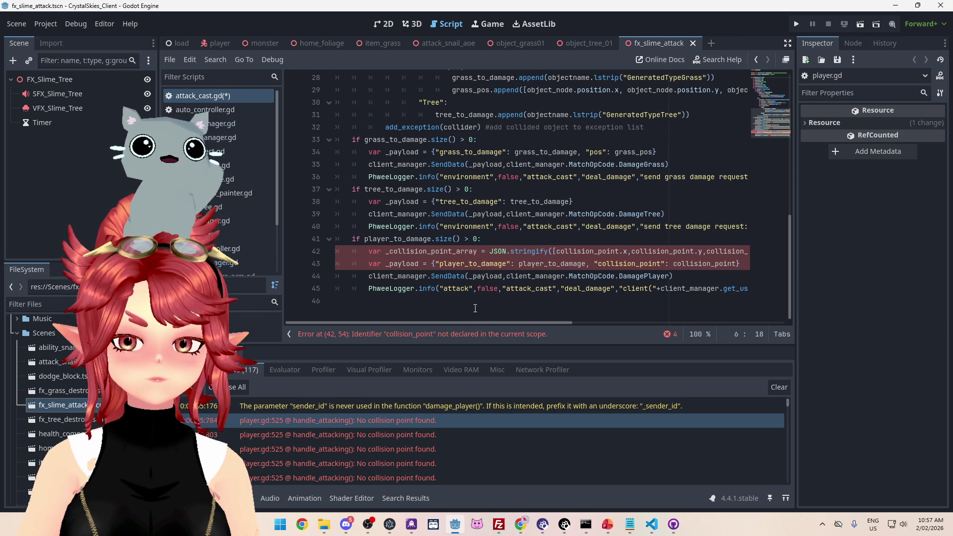
# - On a new line 42 in attack_cast.gd, write player.attack_cast_3d.get_collision_point(), checking player.gd for reference
pyautogui.scroll(8, 463, 300)
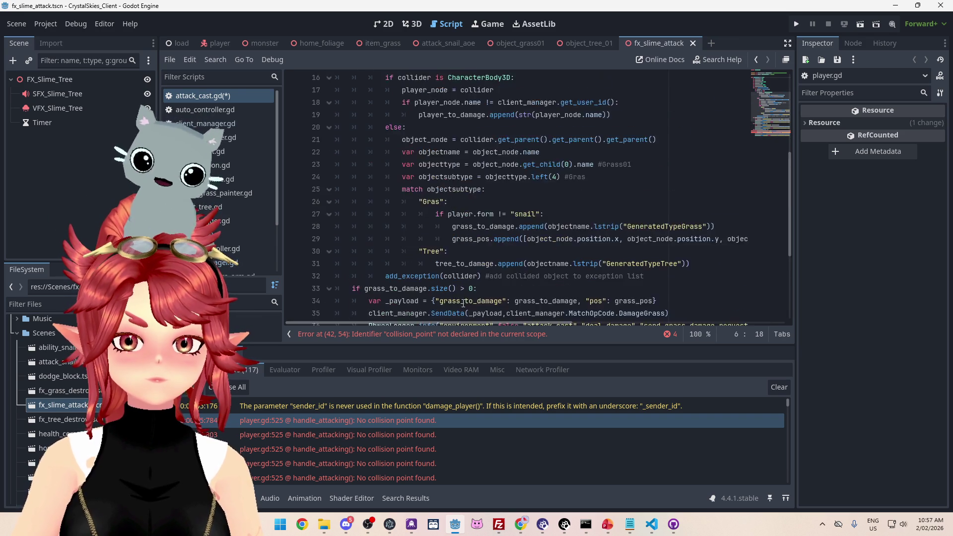
pyautogui.scroll(-8, 388, 144)
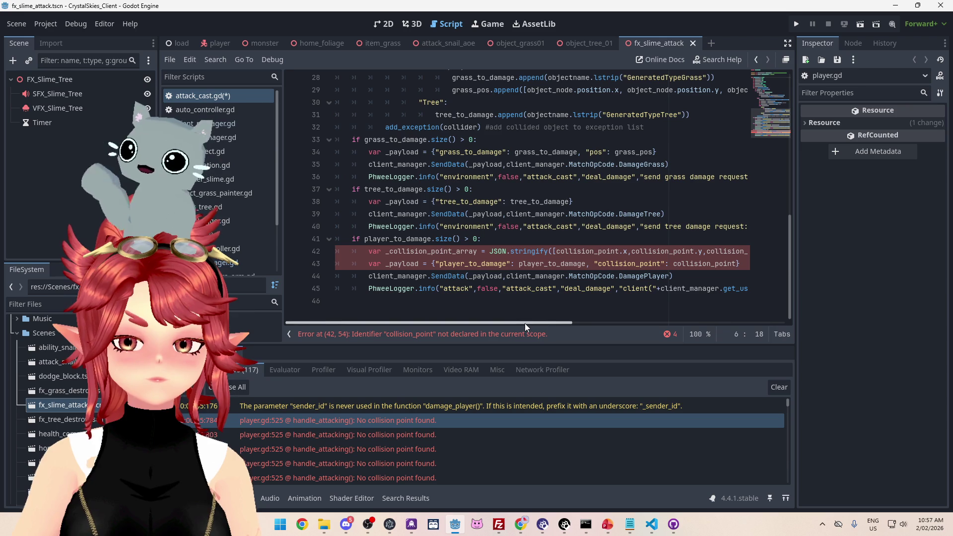
pyautogui.click(369, 252)
pyautogui.press('Return')
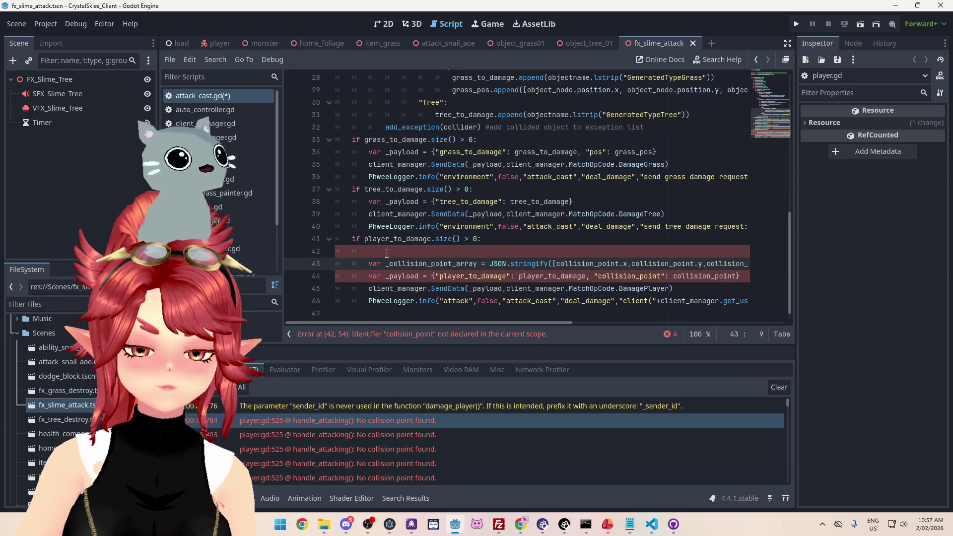
pyautogui.press('Up')
pyautogui.scroll(6, 476, 262)
pyautogui.scroll(3, 476, 262)
pyautogui.scroll(-9, 556, 190)
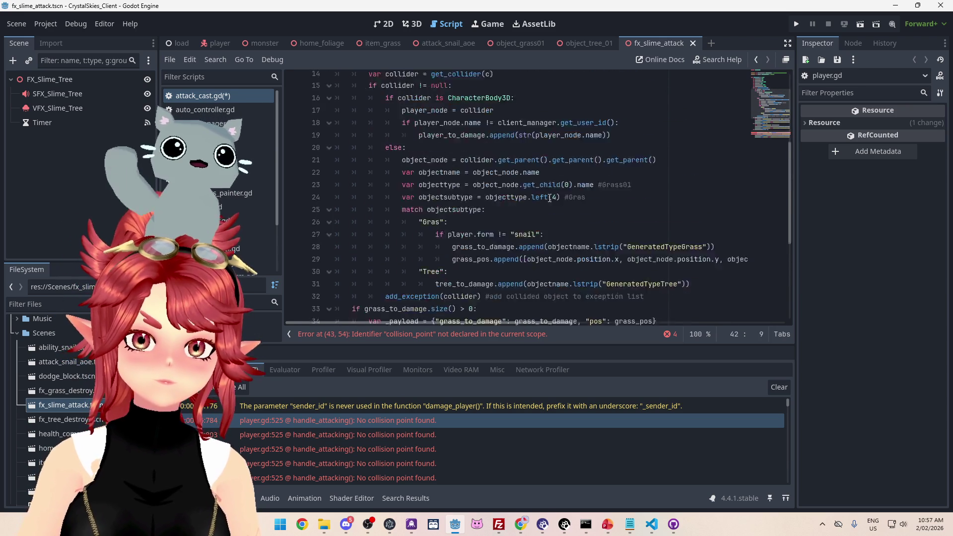
pyautogui.moveTo(555, 190)
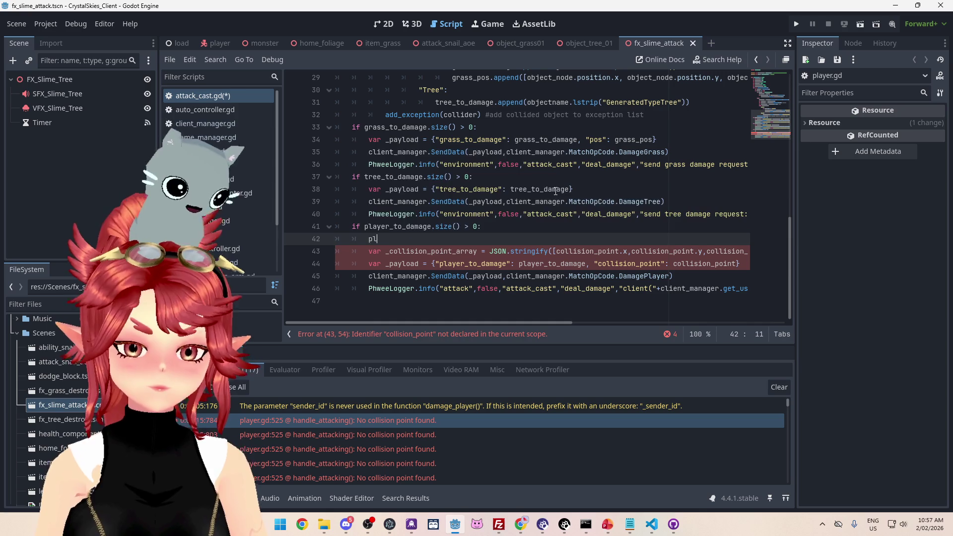
pyautogui.write('player.')
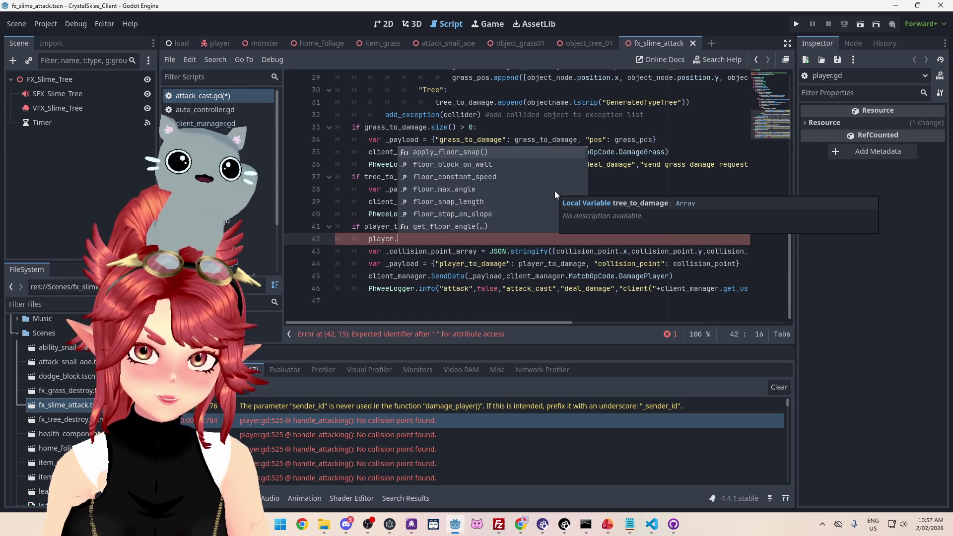
pyautogui.click(243, 234)
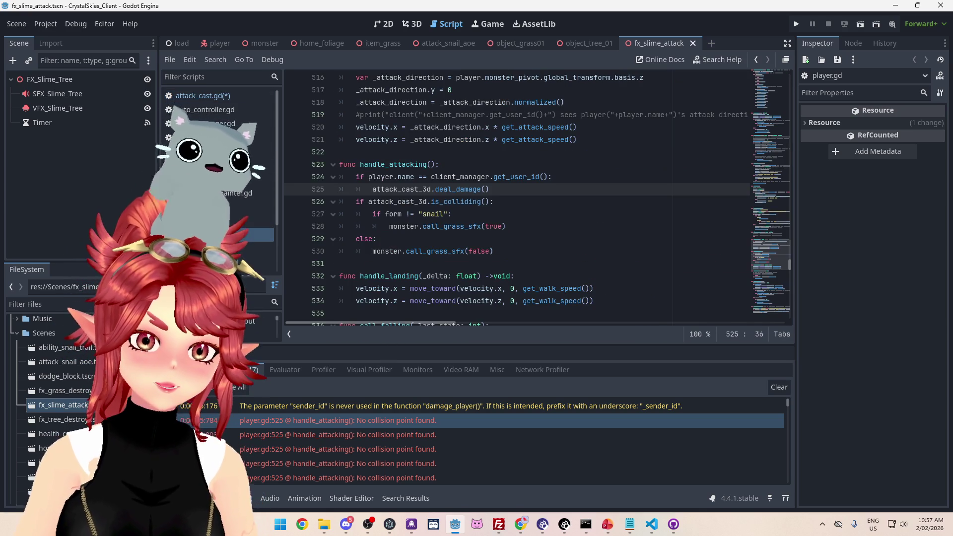
pyautogui.click(215, 97)
pyautogui.write('ayer.a')
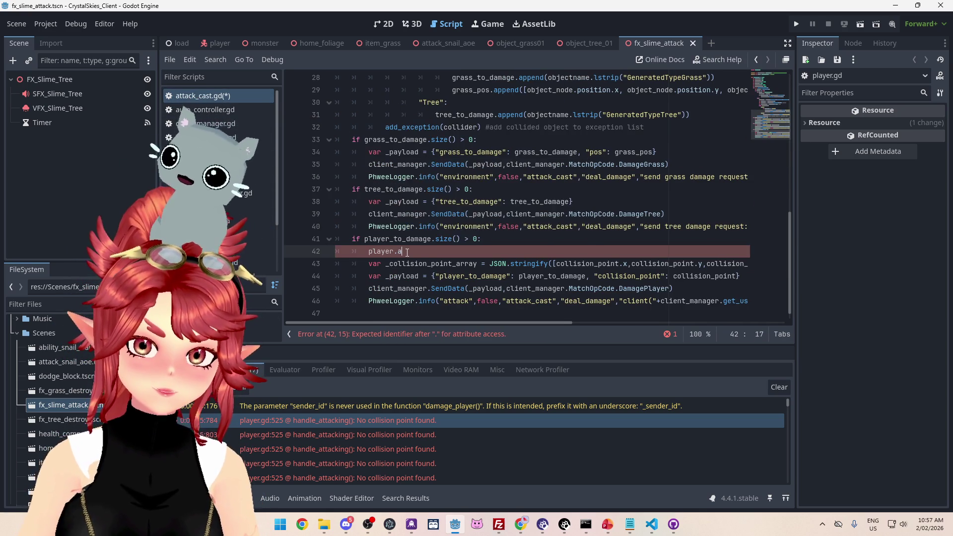
pyautogui.write('ttack_cast_')
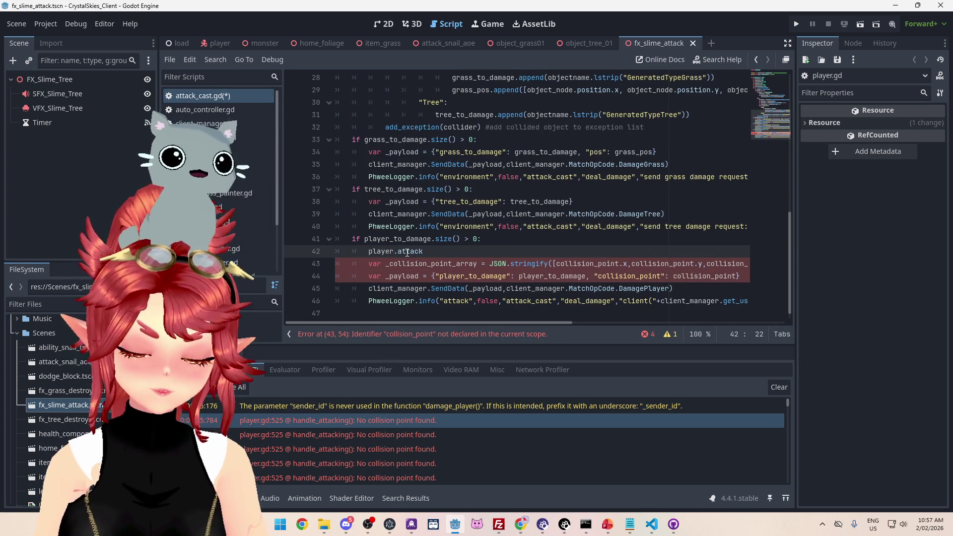
pyautogui.write('3d')
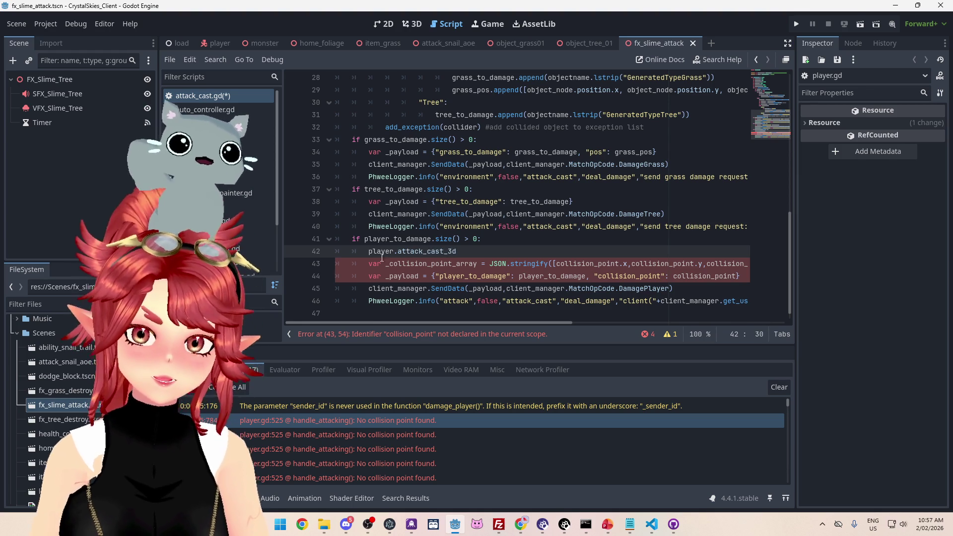
pyautogui.hotkey('alt', 'Left')
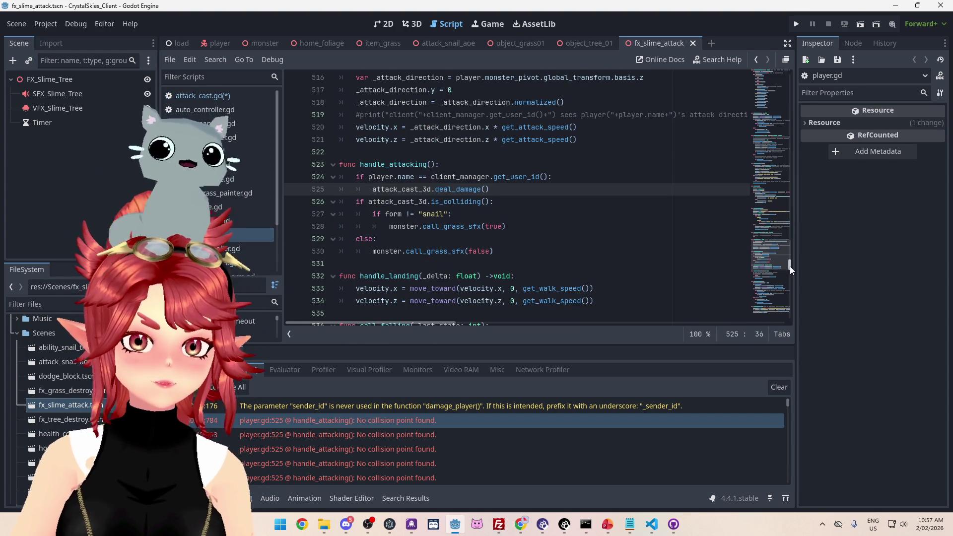
pyautogui.hotkey('alt', 'Right')
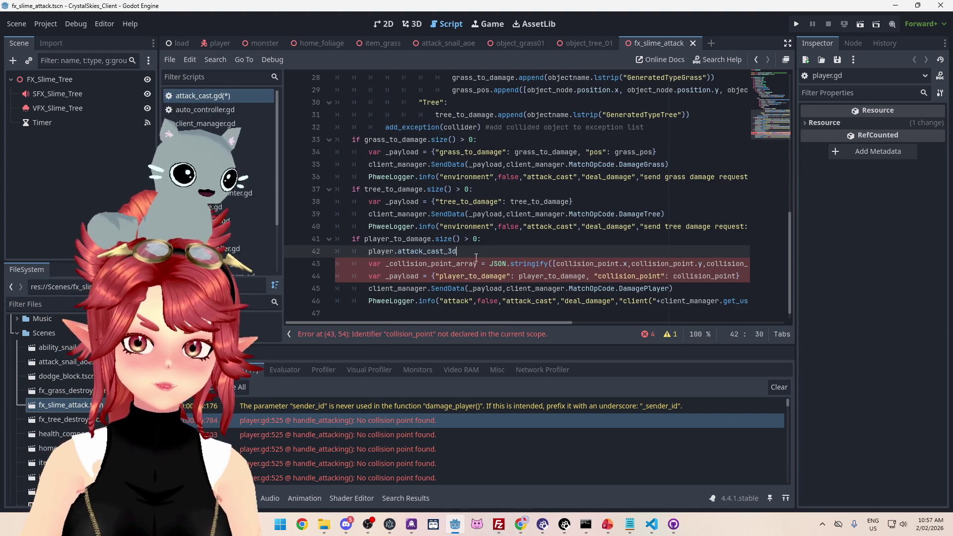
pyautogui.write('.get_collision')
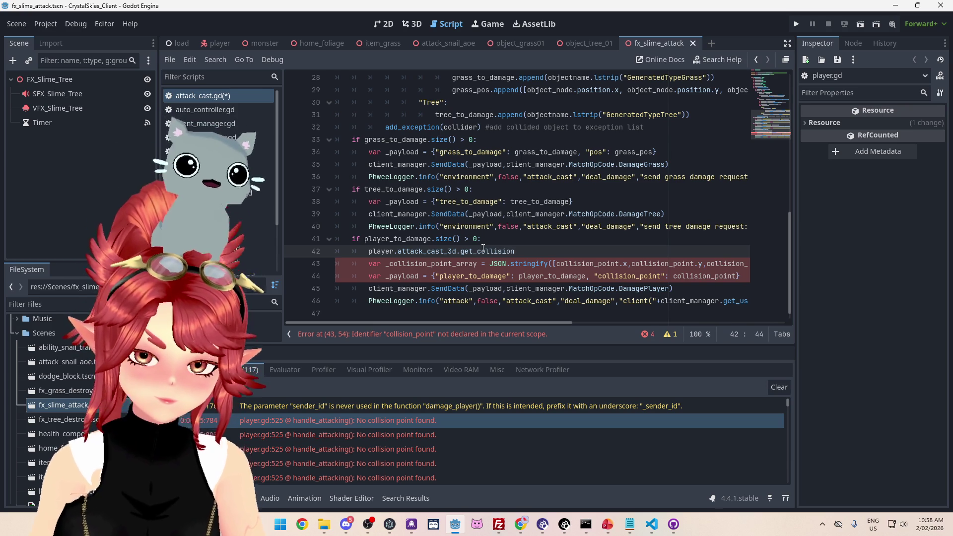
pyautogui.write('_')
pyautogui.write('()')
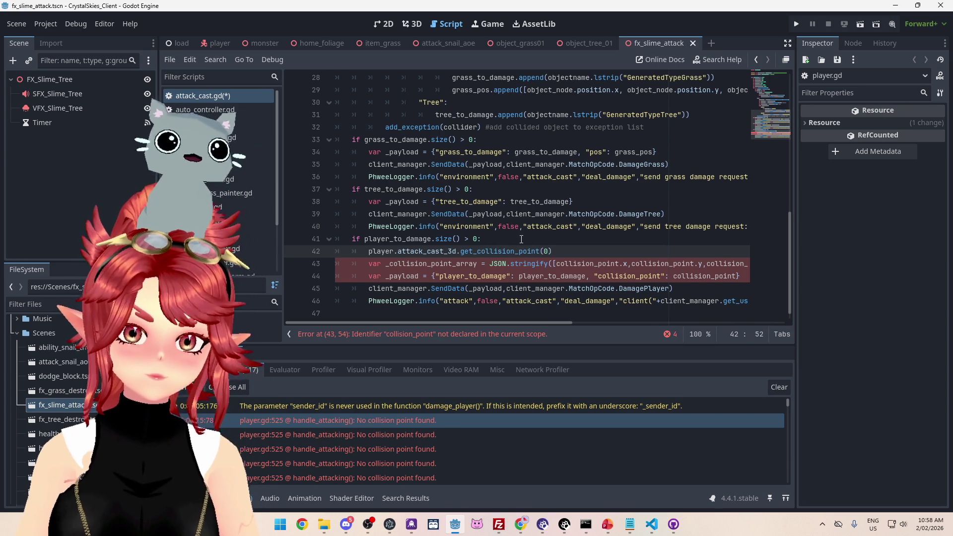
# - Turn line 42 into the declaration var _collision_point = player.attack_cast_3d.get_collision_point()
pyautogui.click(521, 239)
pyautogui.click(370, 250)
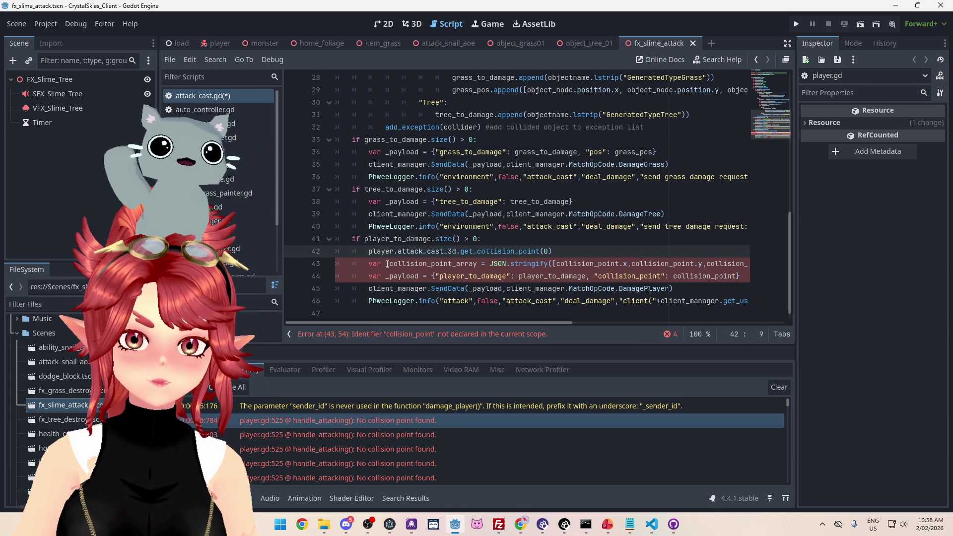
pyautogui.moveTo(386, 264); pyautogui.dragTo(449, 264)
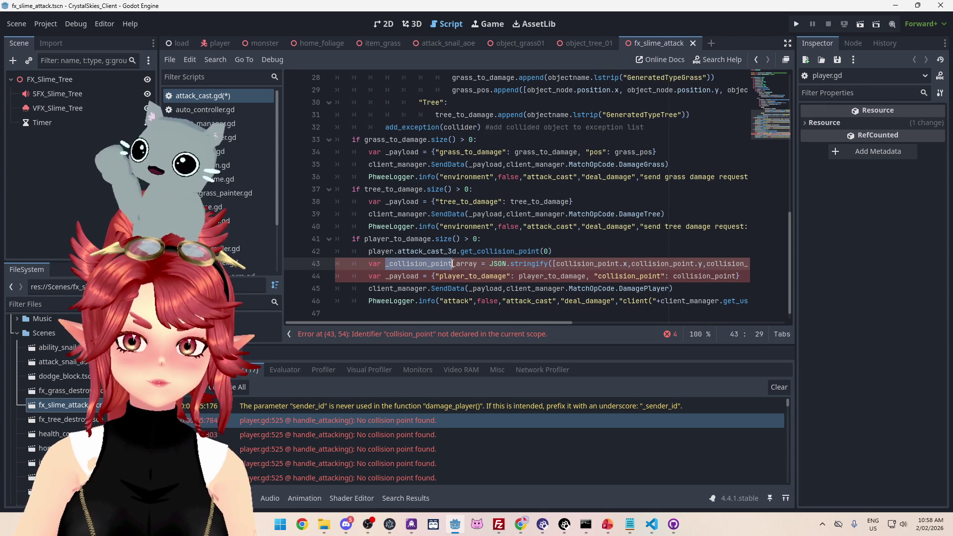
pyautogui.click(370, 252)
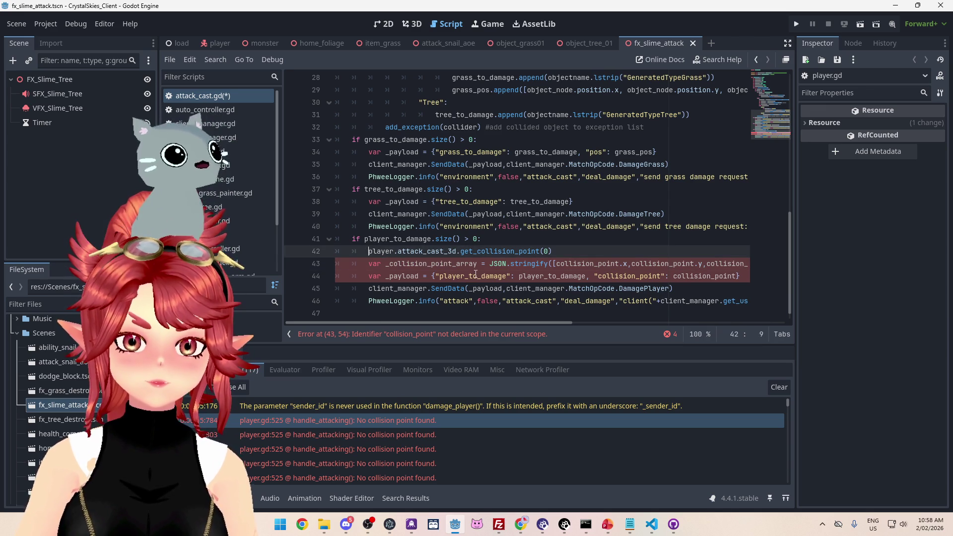
pyautogui.write('_collision_point =')
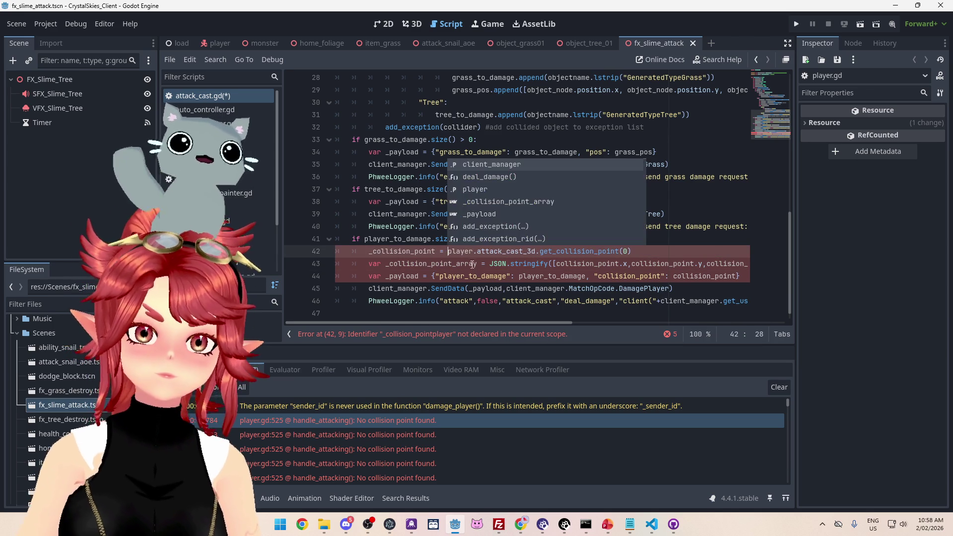
pyautogui.click(406, 214)
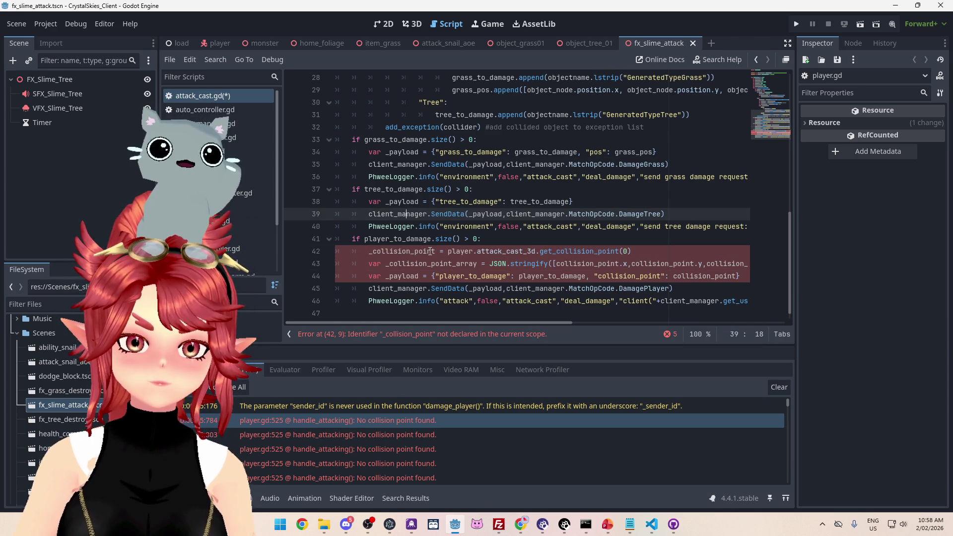
pyautogui.click(430, 251)
pyautogui.write('var')
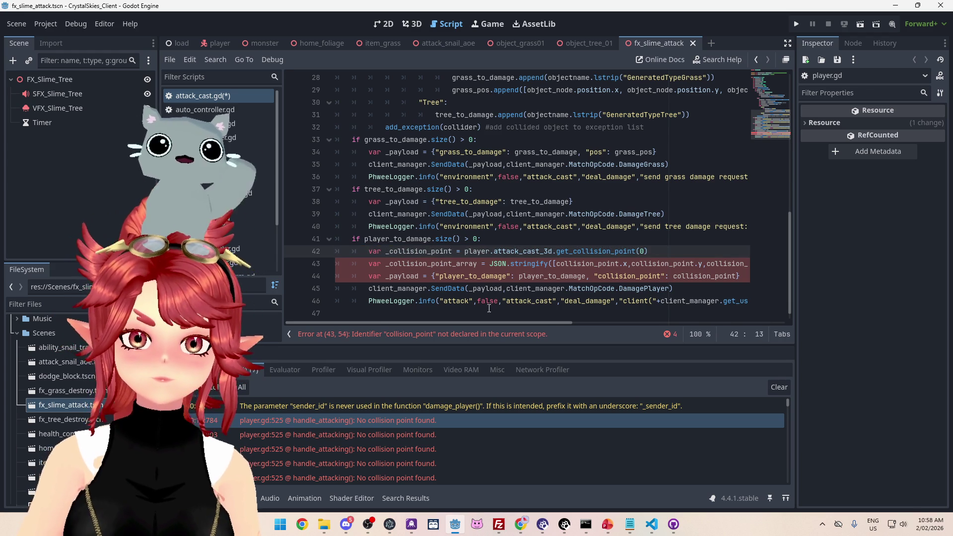
# - Rename the collision_point occurrences on line 43 to _collision_point using multi-caret editing
pyautogui.click(452, 336)
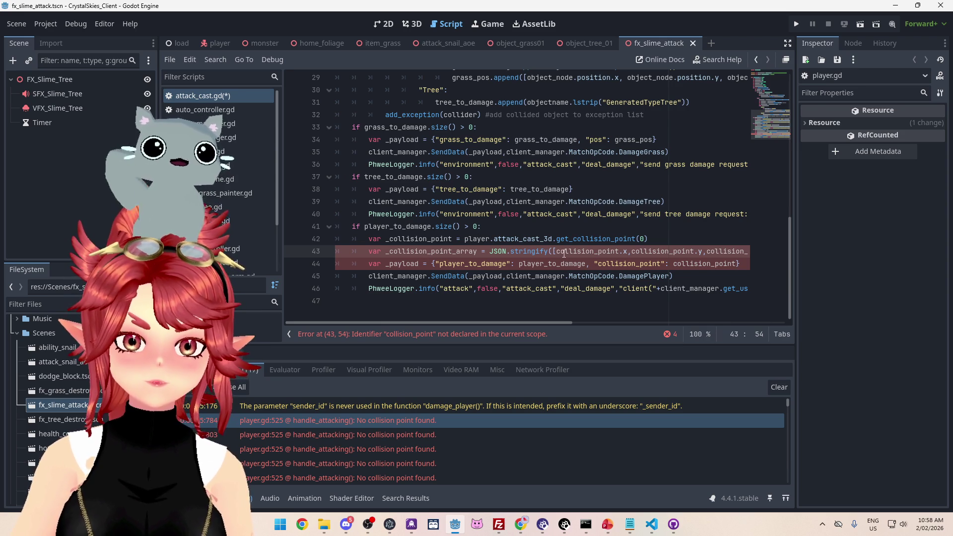
pyautogui.moveTo(557, 251); pyautogui.dragTo(620, 252)
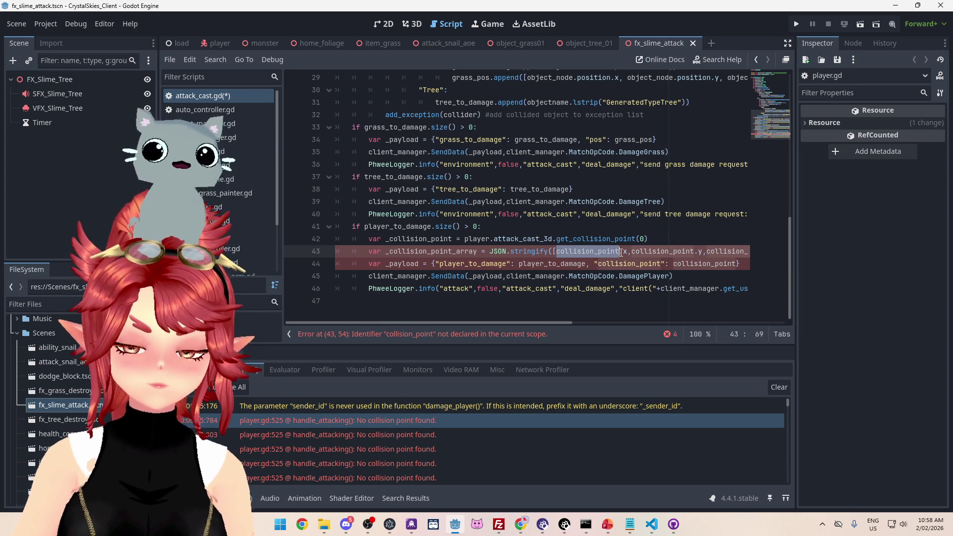
pyautogui.hotkey('ctrl', 'd')
pyautogui.hotkey('ctrl', 'd')
pyautogui.press('Left')
pyautogui.write('_')
pyautogui.click(437, 236)
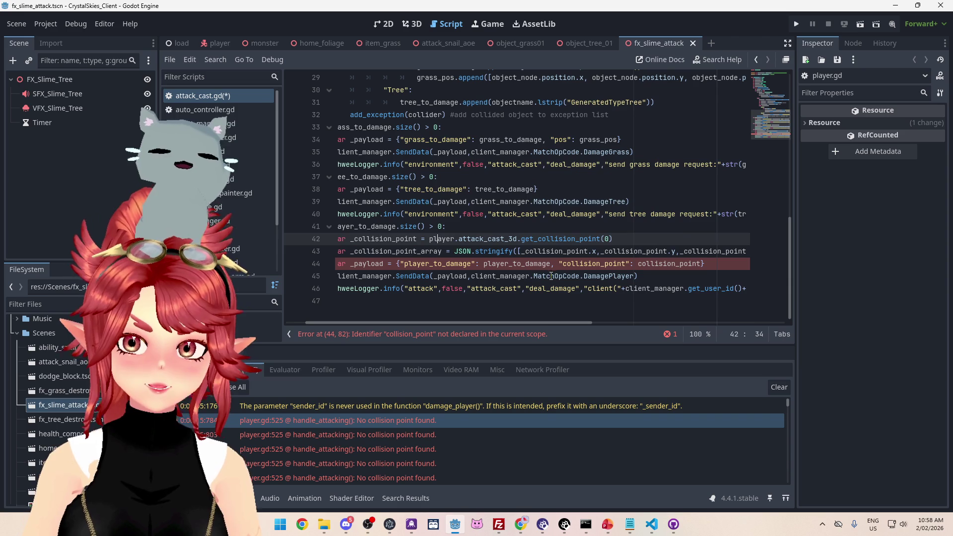
# - Copy _collision_point_array and paste it in place of collision_point in the line 44 damage payload
pyautogui.click(639, 264)
pyautogui.hscroll(-2, 529, 324)
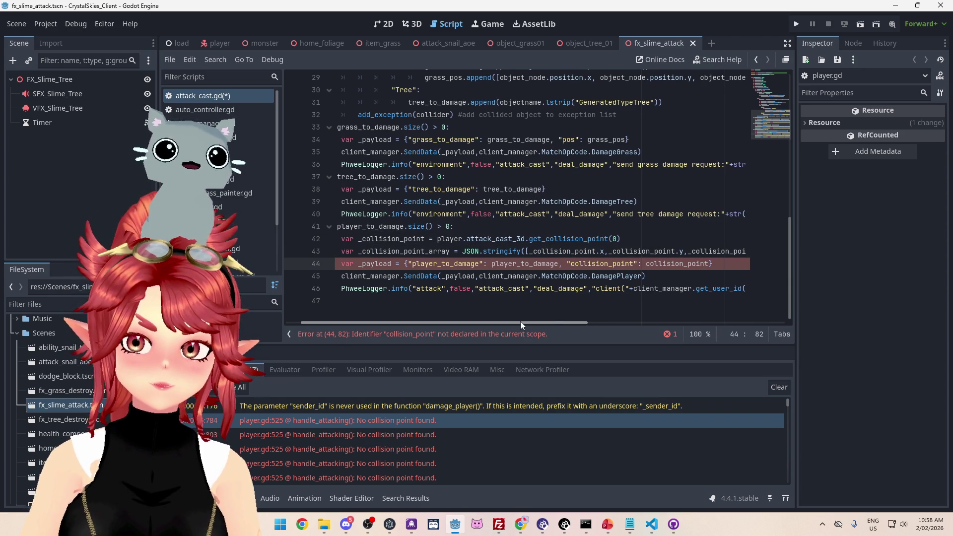
pyautogui.moveTo(383, 251); pyautogui.dragTo(477, 251)
pyautogui.hotkey('ctrl', 'c')
pyautogui.moveTo(672, 263); pyautogui.dragTo(737, 263)
pyautogui.hotkey('ctrl', 'v')
# - Save attack_cast.gd and run the project with F5
pyautogui.click(615, 238)
pyautogui.hotkey('ctrl', 's')
pyautogui.hscroll(-2, 499, 324)
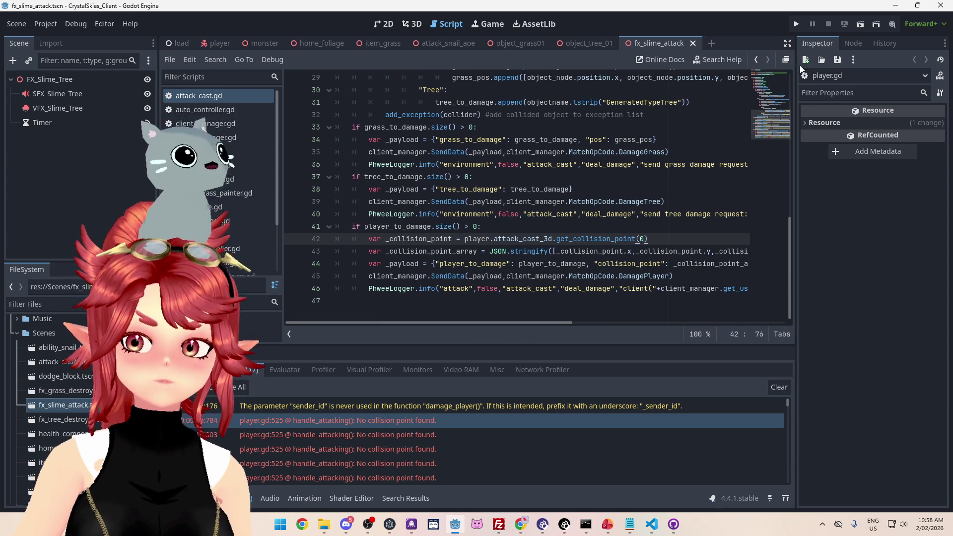
pyautogui.press('F5')
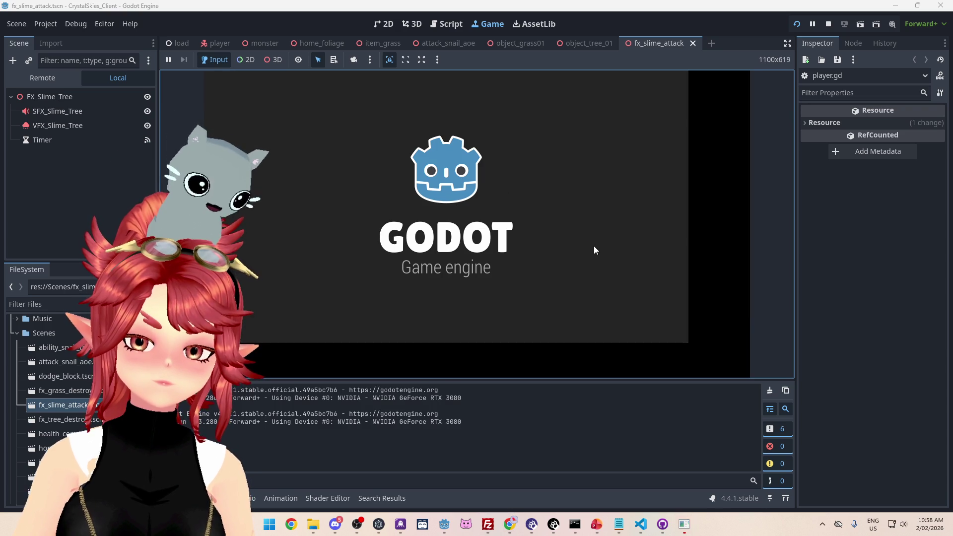
# - Review the PlayerDeath call on line 304 of nk_lobbyhandler.ts in VS Code
pyautogui.click(640, 525)
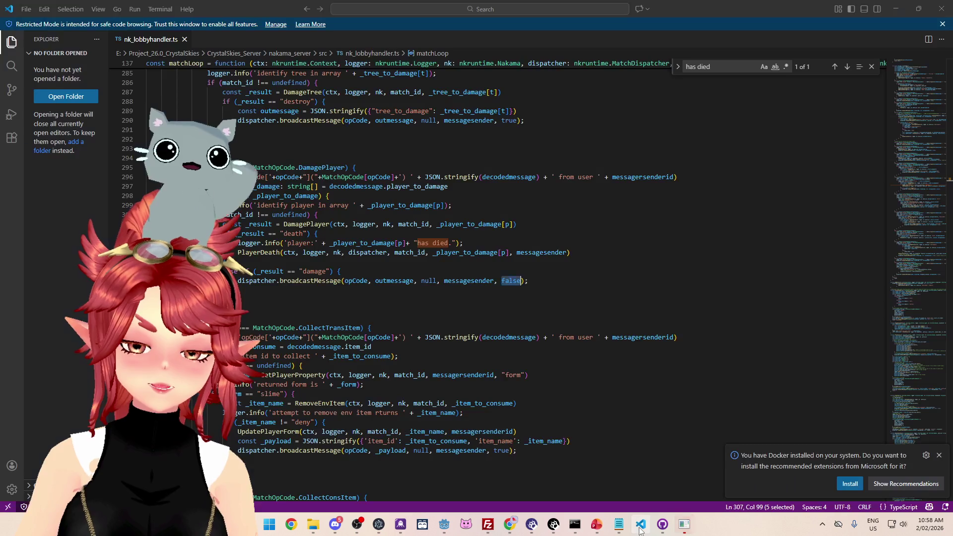
pyautogui.click(539, 253)
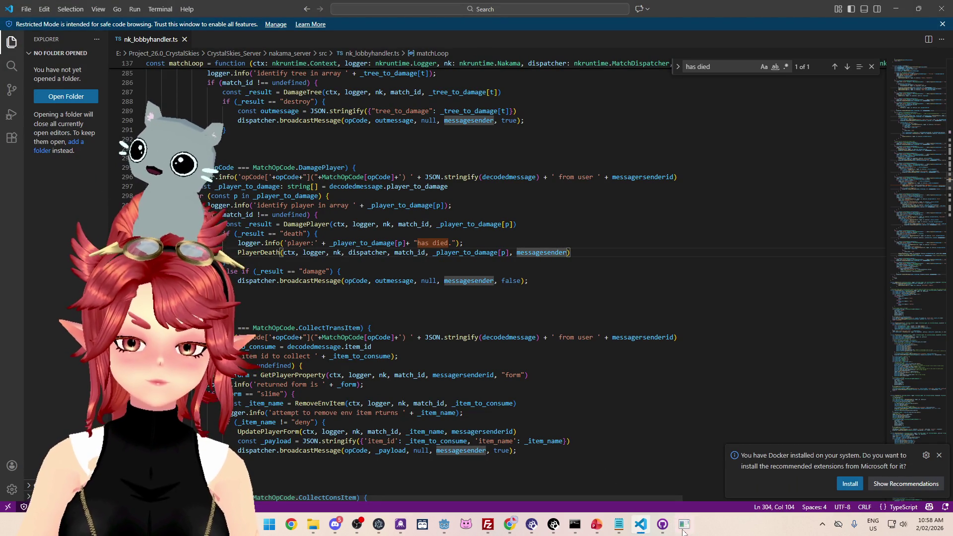
pyautogui.click(575, 524)
pyautogui.click(474, 119)
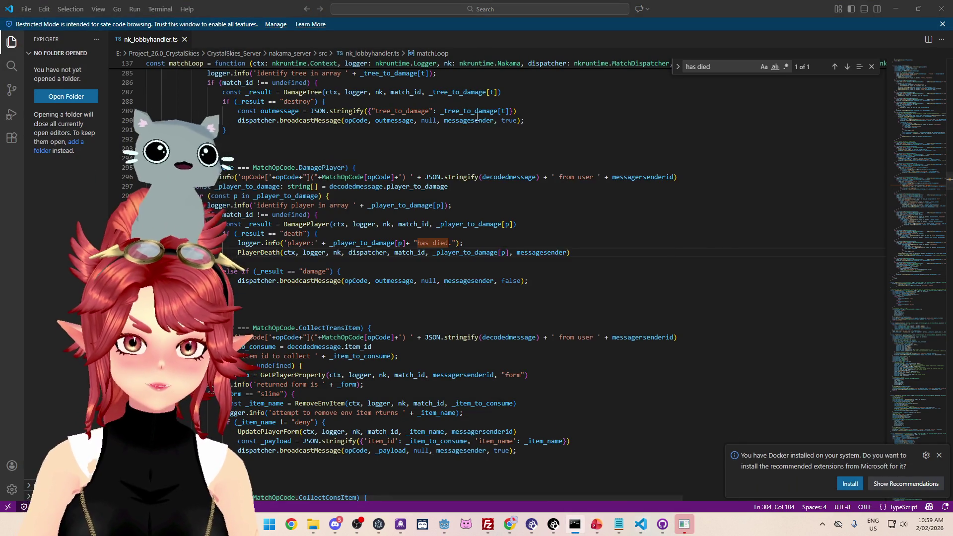
# - Stop the running Godot game and bring up the Battlemode notes and server build command prompt
pyautogui.click(619, 524)
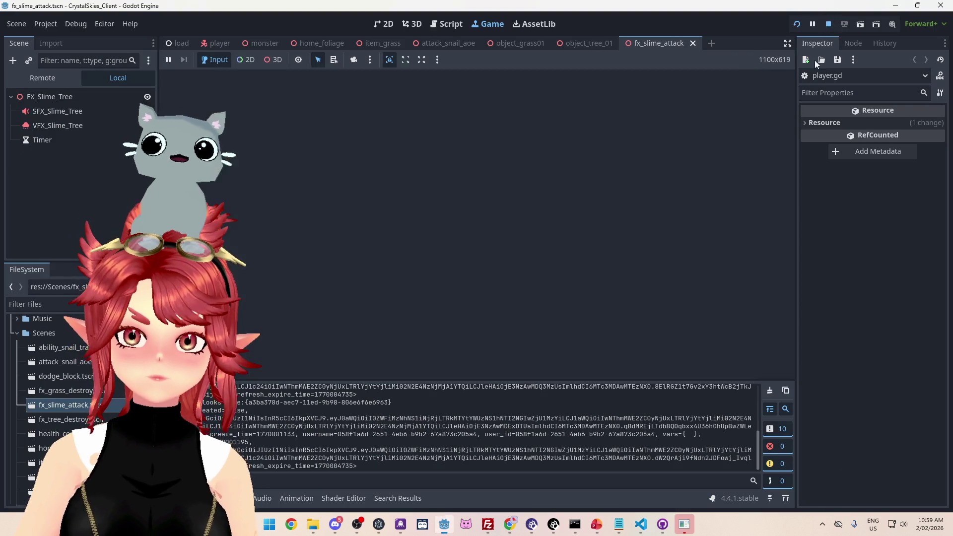
pyautogui.click(650, 524)
pyautogui.click(629, 524)
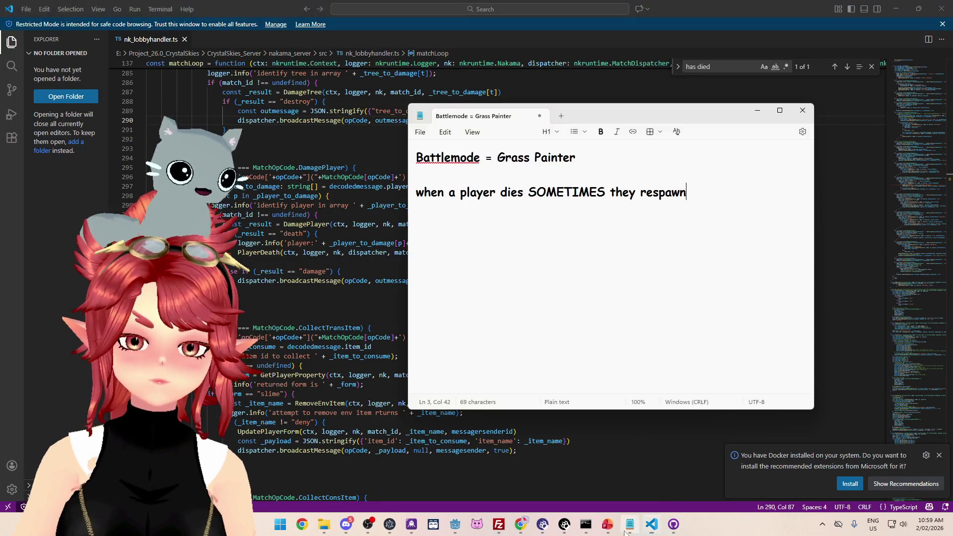
pyautogui.click(586, 524)
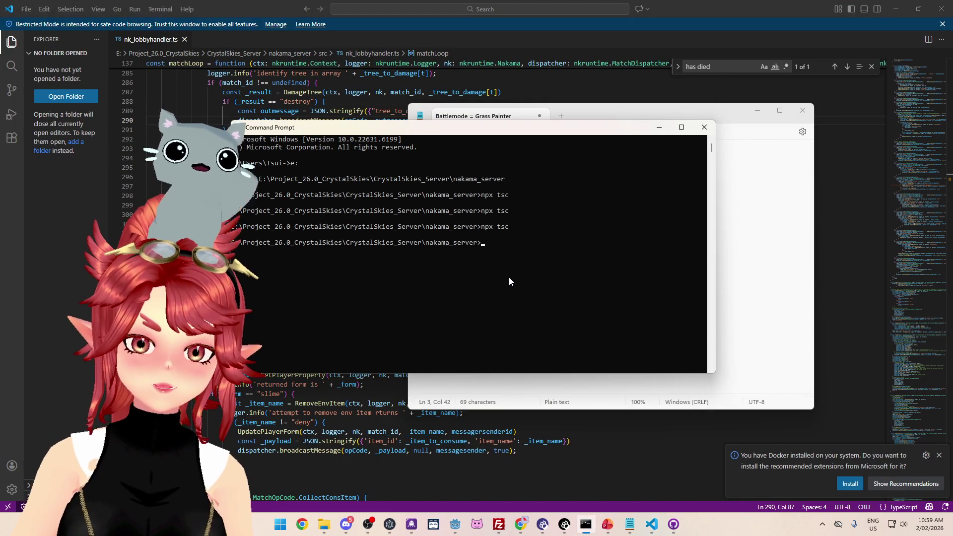
# - Delete the remote index.js in /root/crystal-skies/data/modules and upload the local index.js in its place
pyautogui.click(498, 524)
pyautogui.click(544, 254)
pyautogui.press('Delete')
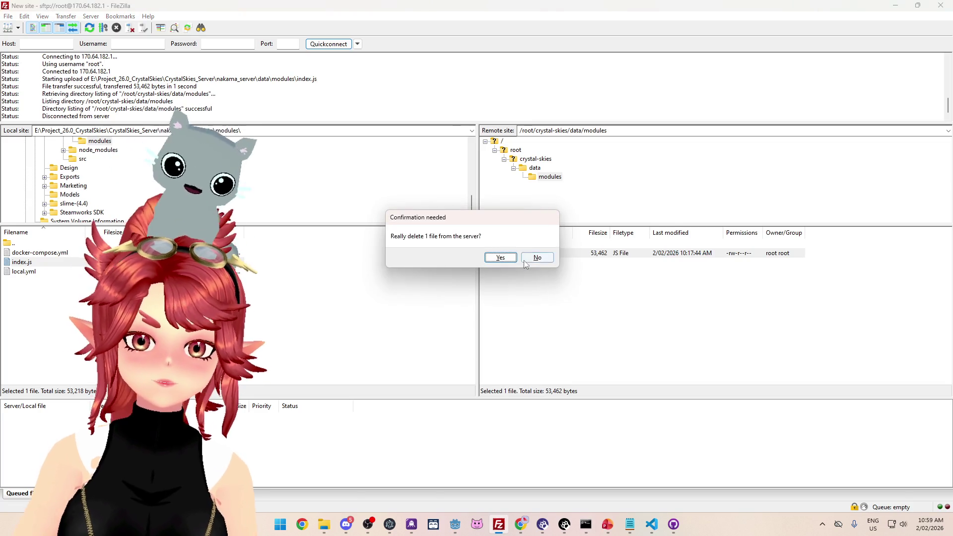
pyautogui.press('Return')
pyautogui.moveTo(638, 290); pyautogui.dragTo(645, 311)
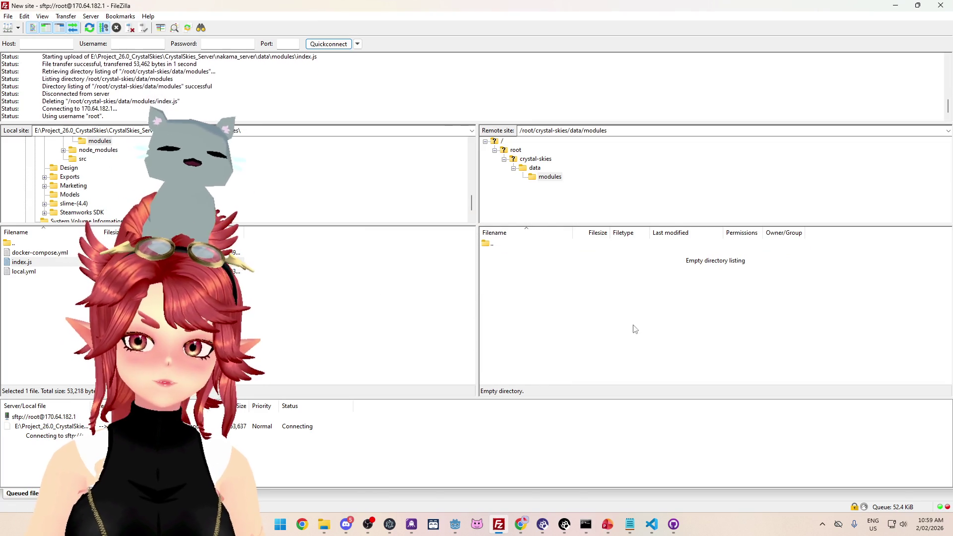
pyautogui.moveTo(520, 524)
pyautogui.click(565, 476)
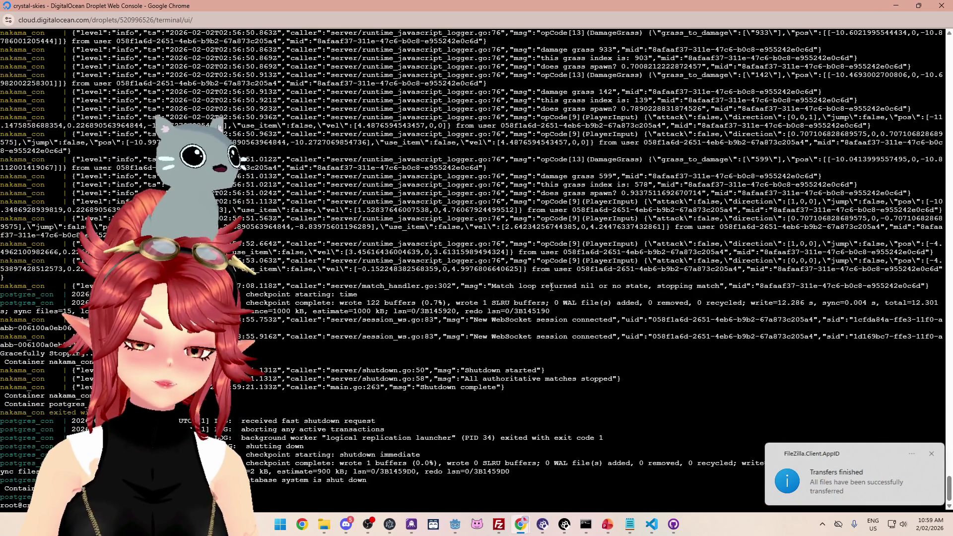
# - Rerun docker compose up in the droplet console to restart Nakama with the updated modules
pyautogui.press('Return')
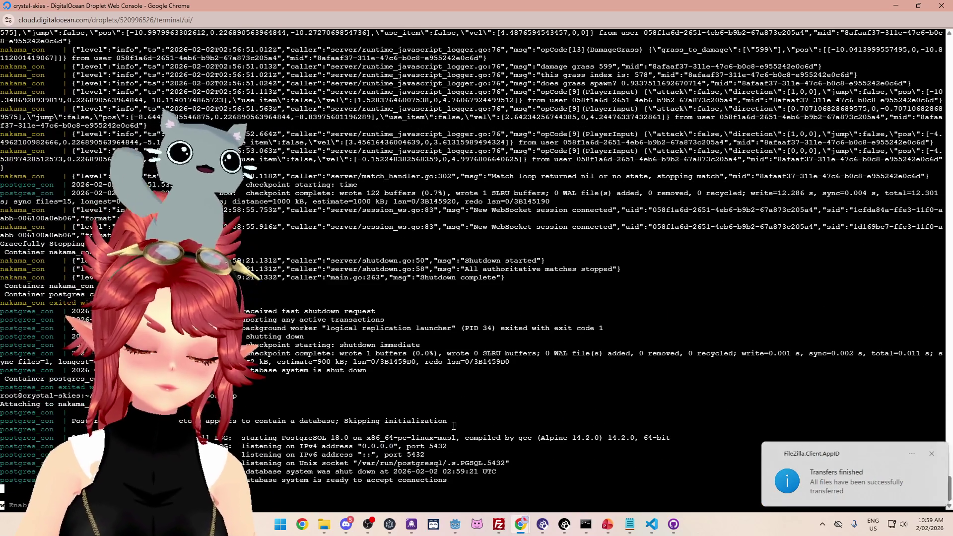
pyautogui.moveTo(455, 525)
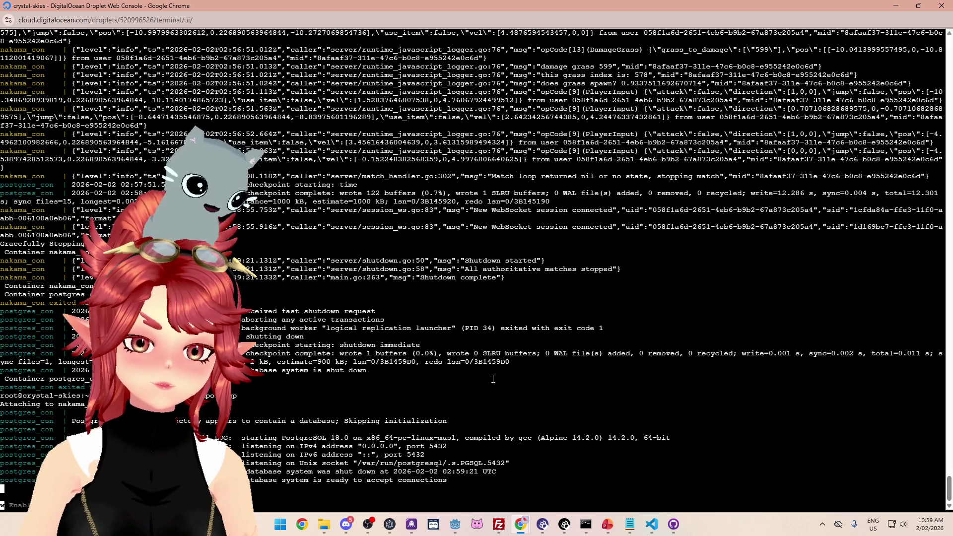
pyautogui.click(456, 525)
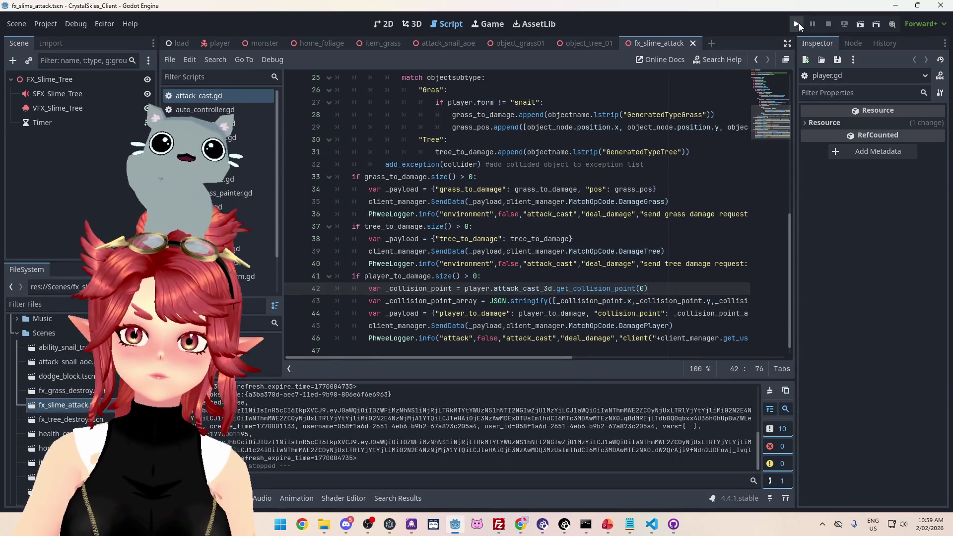
# - Launch the game client, enter a display name, and create a lobby named 'test'
pyautogui.press('F5')
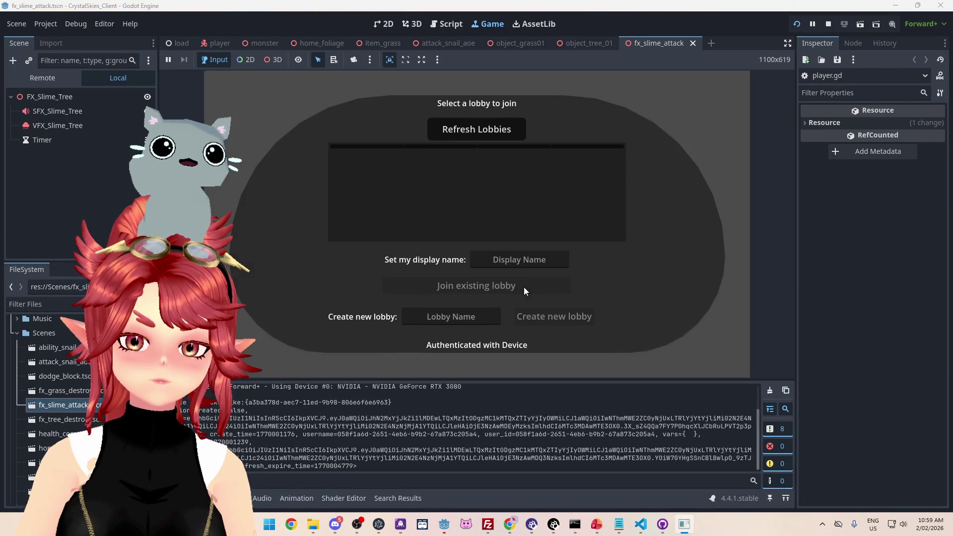
pyautogui.click(528, 255)
pyautogui.write('Phoxo')
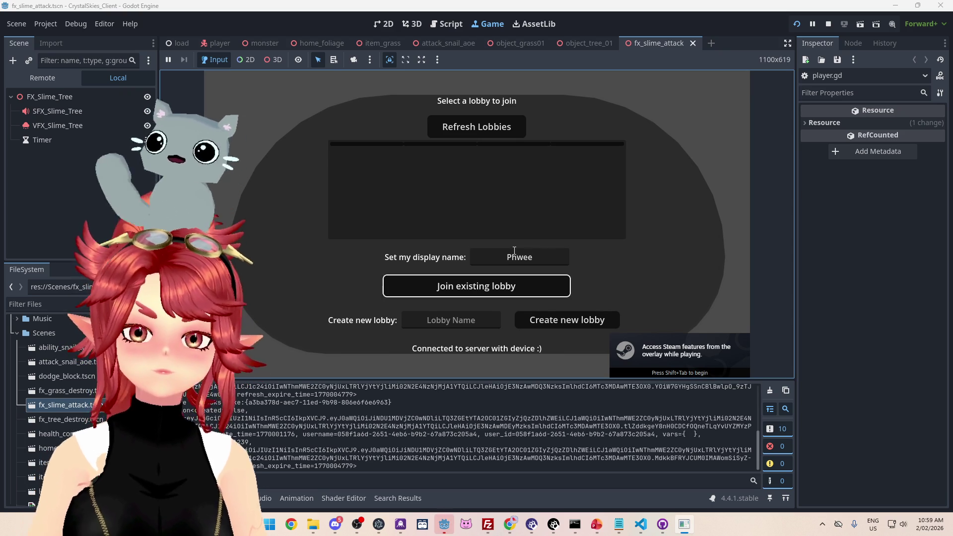
pyautogui.click(450, 320)
pyautogui.write('test')
pyautogui.click(556, 321)
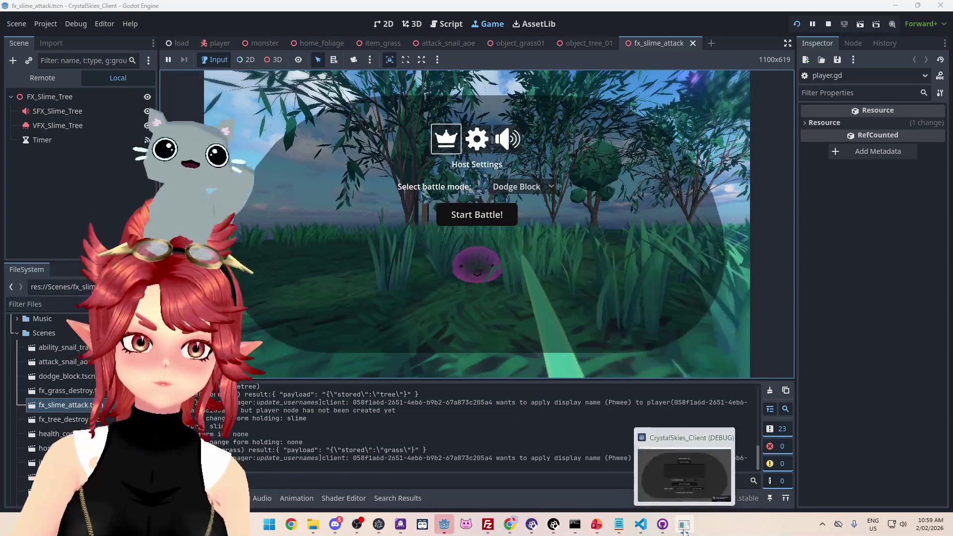
# - Walk the slime past the tree into the grass and fire two charged attacks with key 4, then open the second client
pyautogui.click(683, 530)
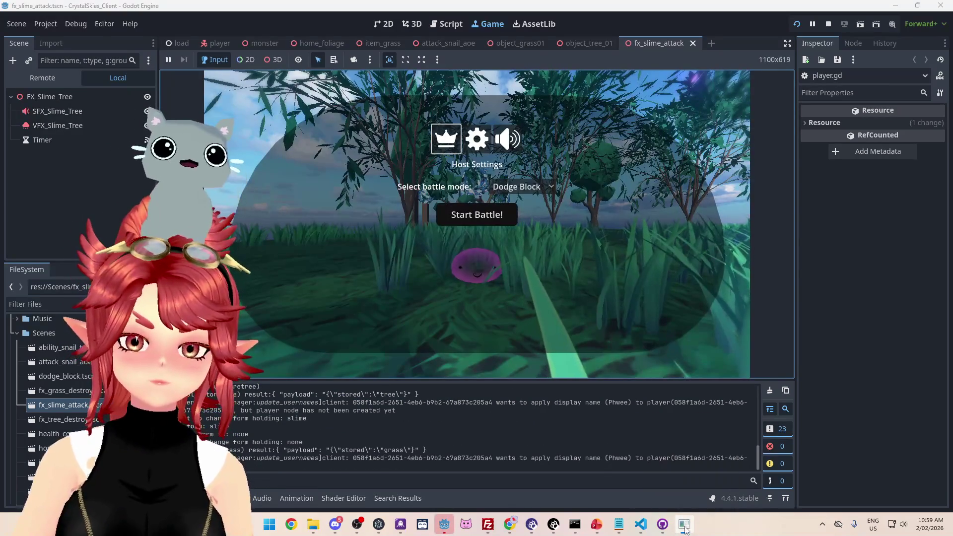
pyautogui.click(715, 32)
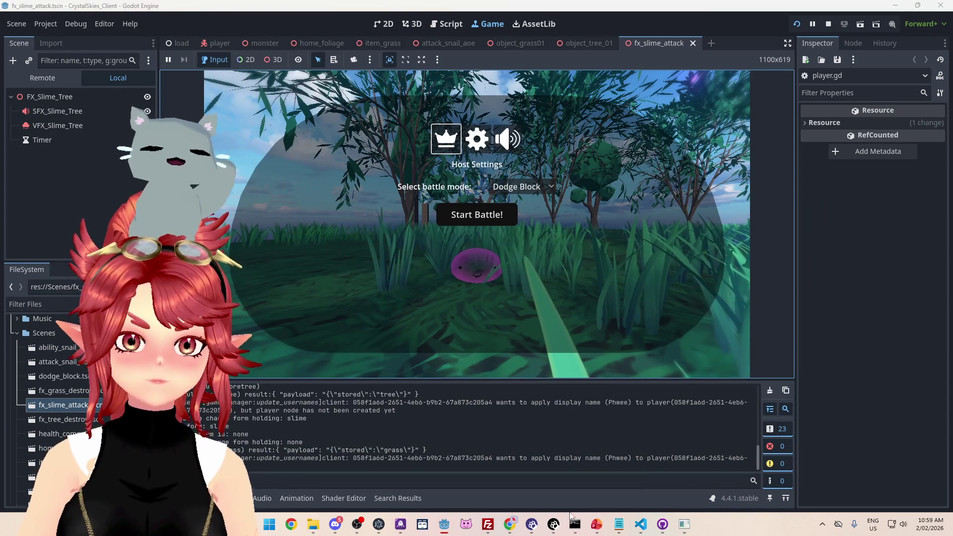
pyautogui.click(712, 341)
pyautogui.press('w')
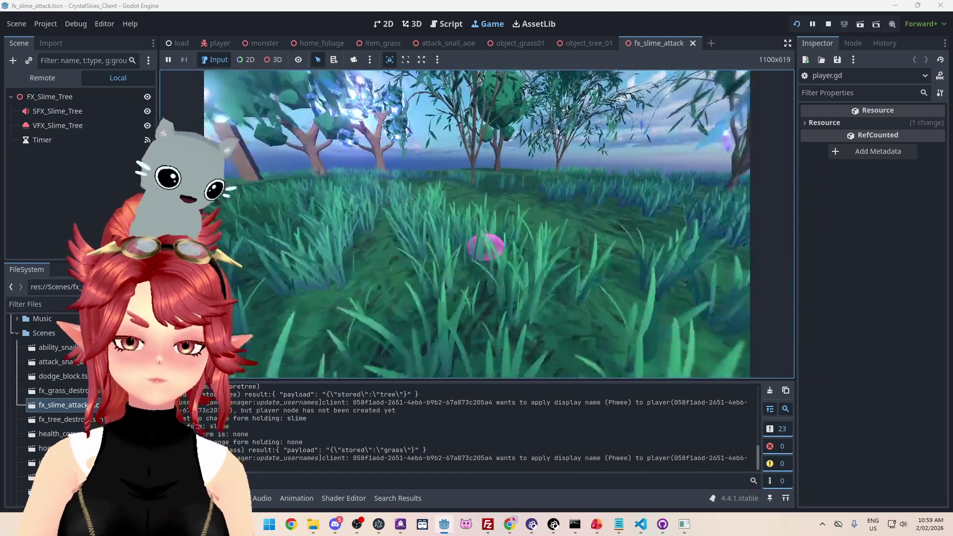
pyautogui.press('w')
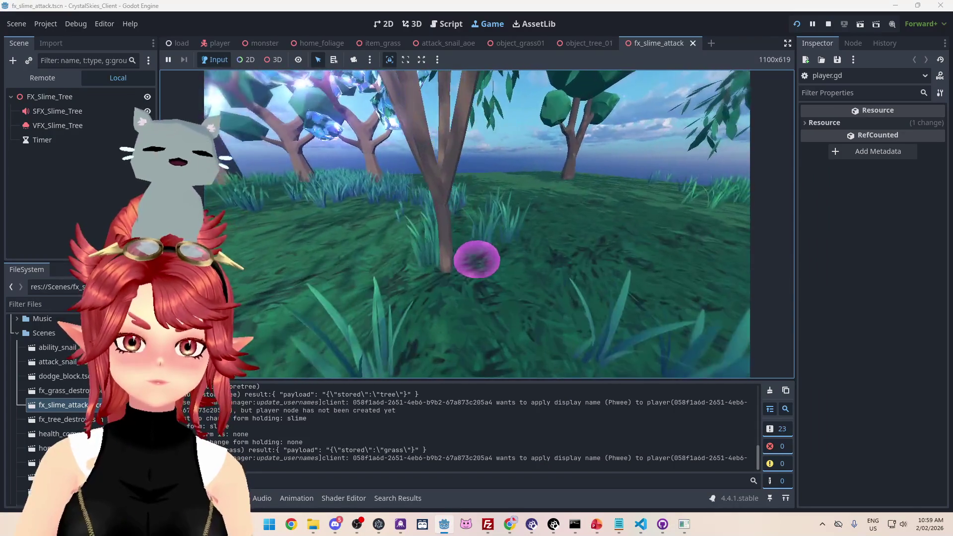
pyautogui.press('w')
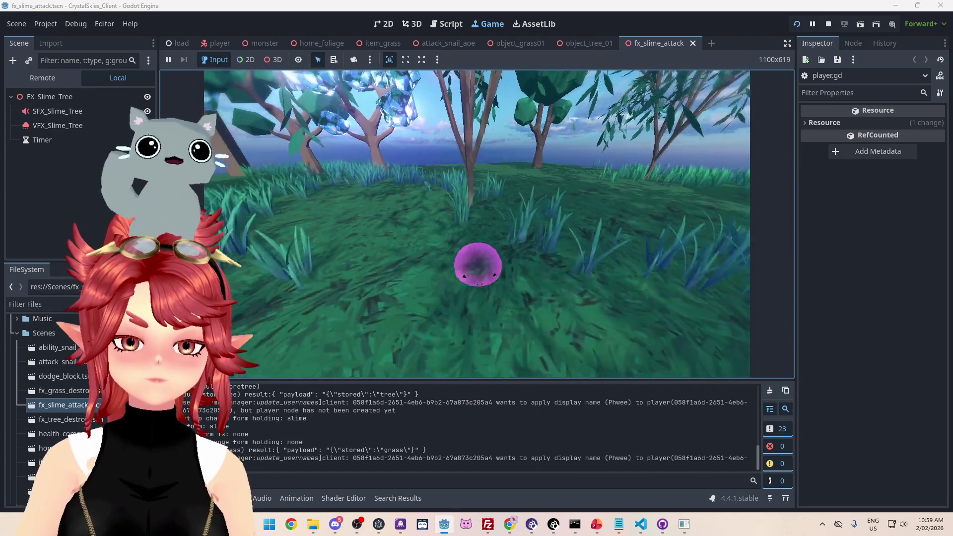
pyautogui.press('4')
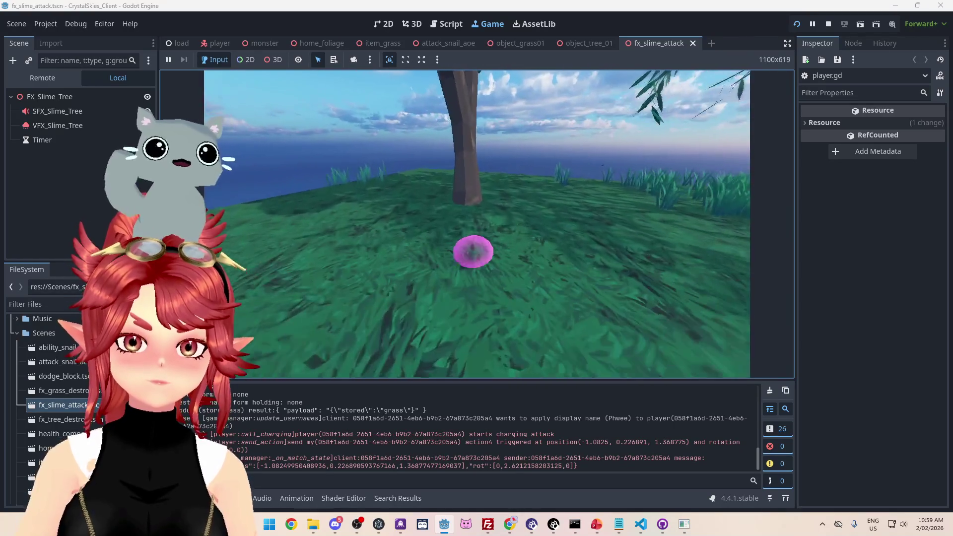
pyautogui.press('4')
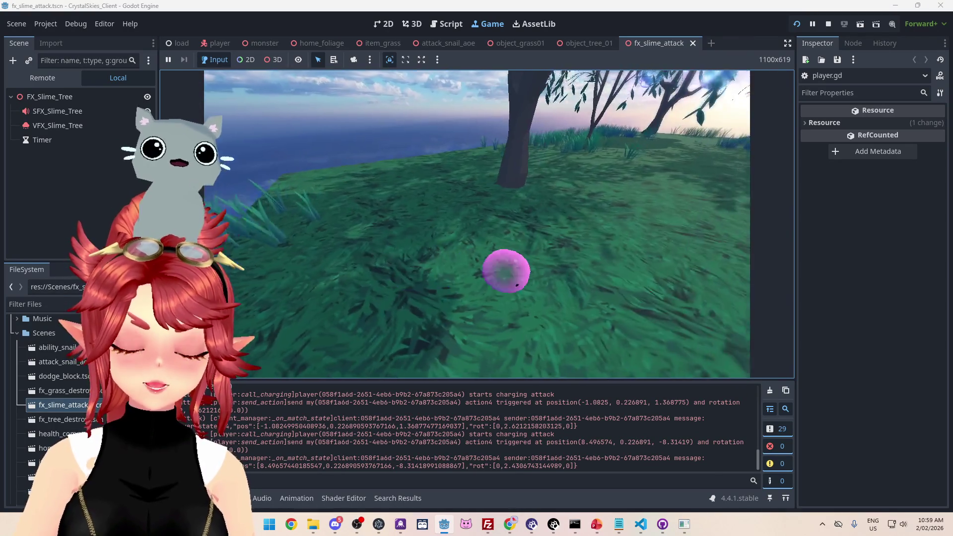
pyautogui.press('Escape')
pyautogui.click(686, 527)
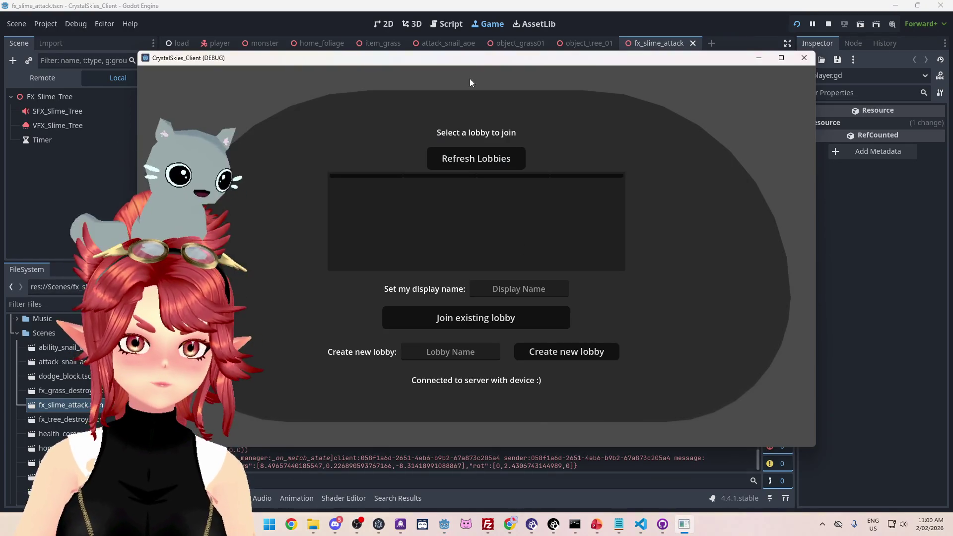
# - Play on until the debugger breaks at player_manager.gd line 33, then enlarge the debugger panel
pyautogui.click(684, 525)
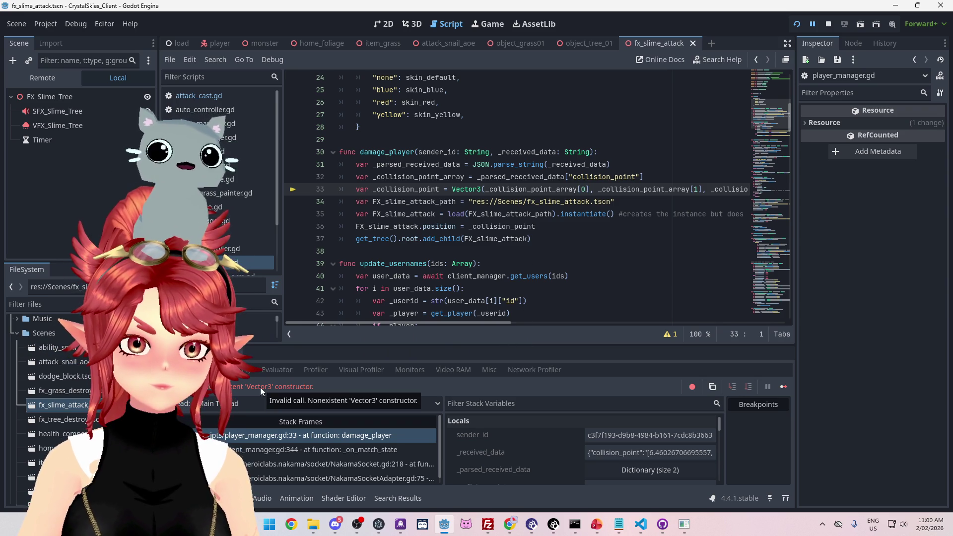
pyautogui.moveTo(503, 344)
pyautogui.mouseDown()
pyautogui.moveTo(504, 276)
pyautogui.moveTo(491, 248)
pyautogui.moveTo(527, 228)
pyautogui.mouseUp()
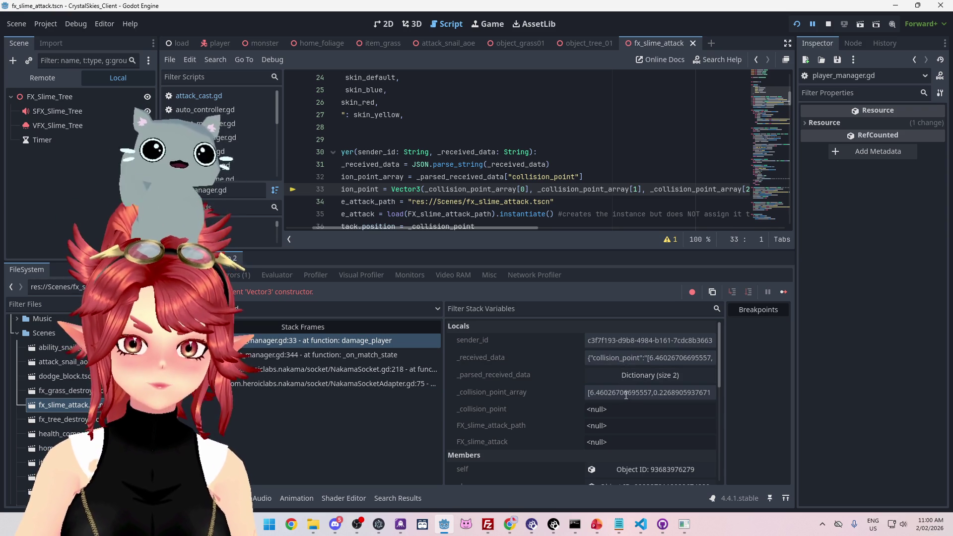
# - Inspect the paused damage_player variables: _collision_point_array holds 6.46, 0.227, -9.456 while _collision_point is null
pyautogui.hscroll(-2, 362, 225)
pyautogui.scroll(-1, 419, 183)
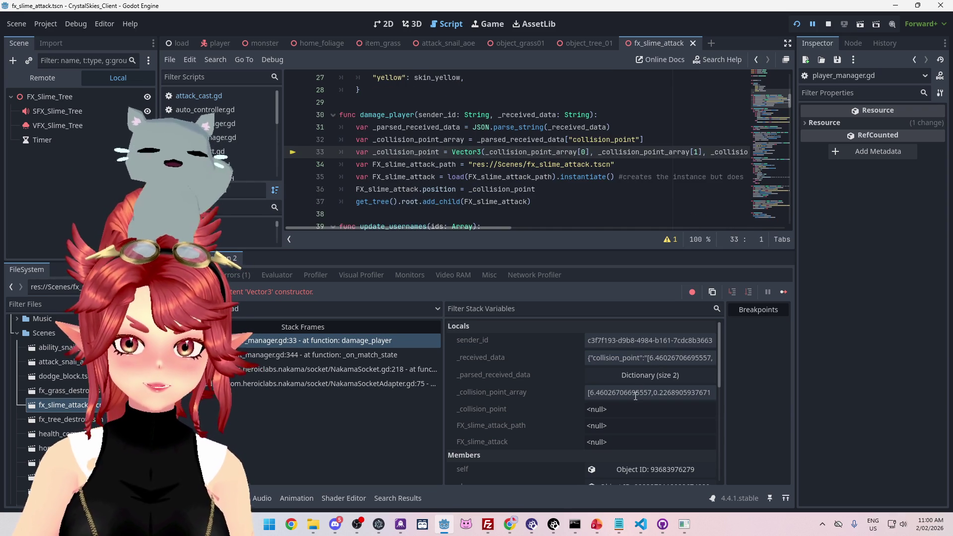
pyautogui.moveTo(635, 396)
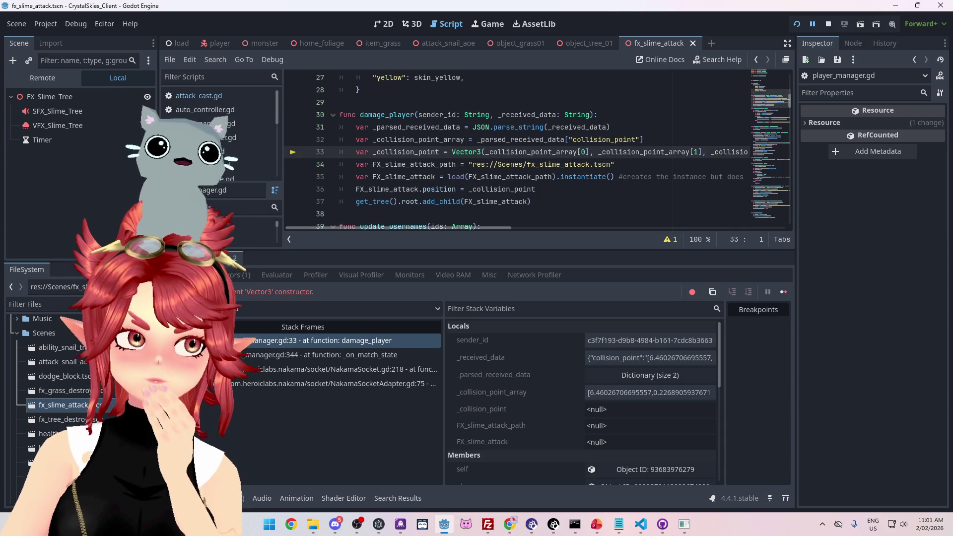
pyautogui.hotkey('alt', 'Tab')
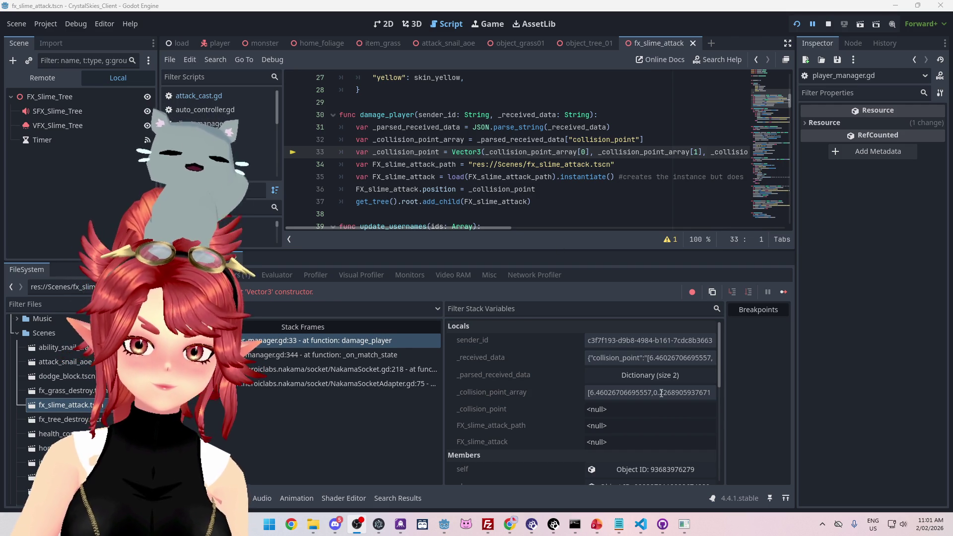
pyautogui.moveTo(504, 228)
pyautogui.mouseDown()
pyautogui.moveTo(564, 230)
pyautogui.moveTo(472, 227)
pyautogui.mouseUp()
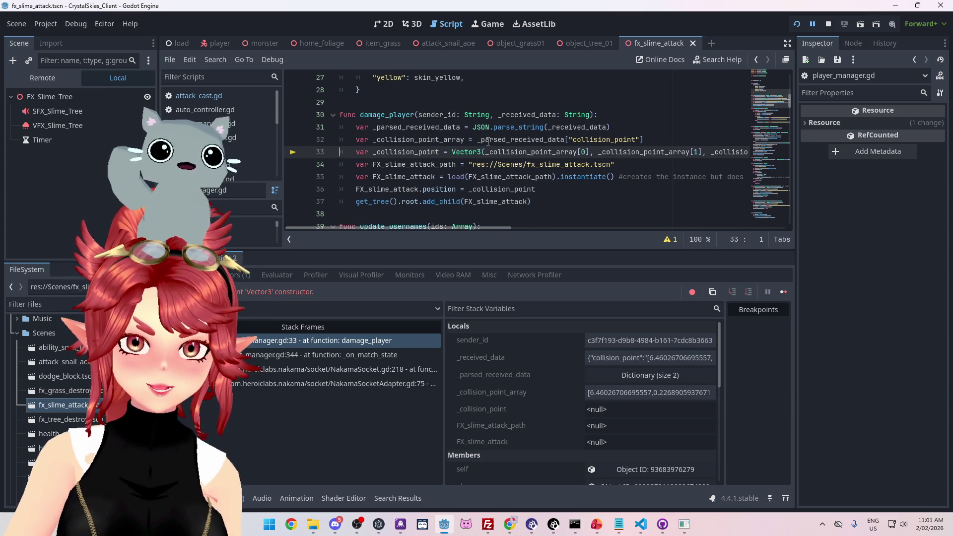
pyautogui.moveTo(614, 399)
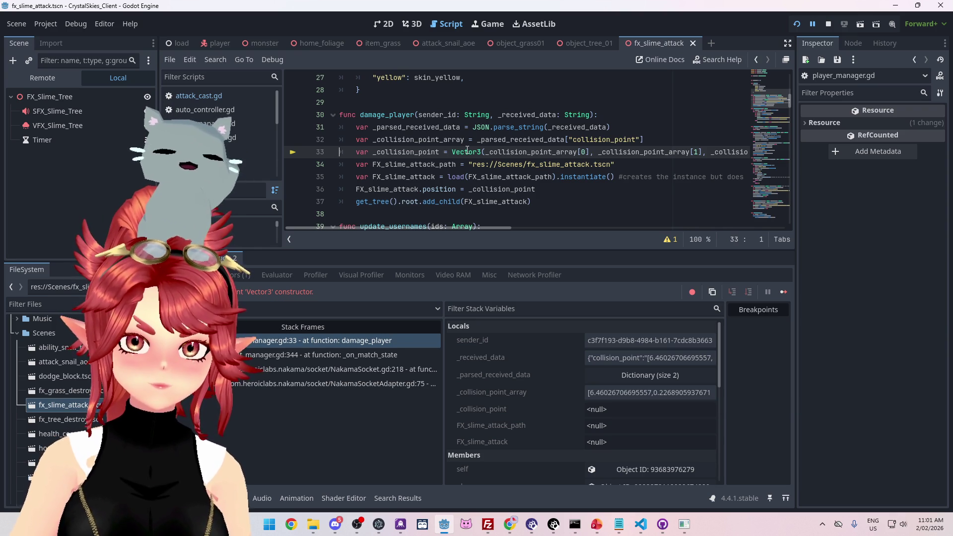
pyautogui.moveTo(466, 150)
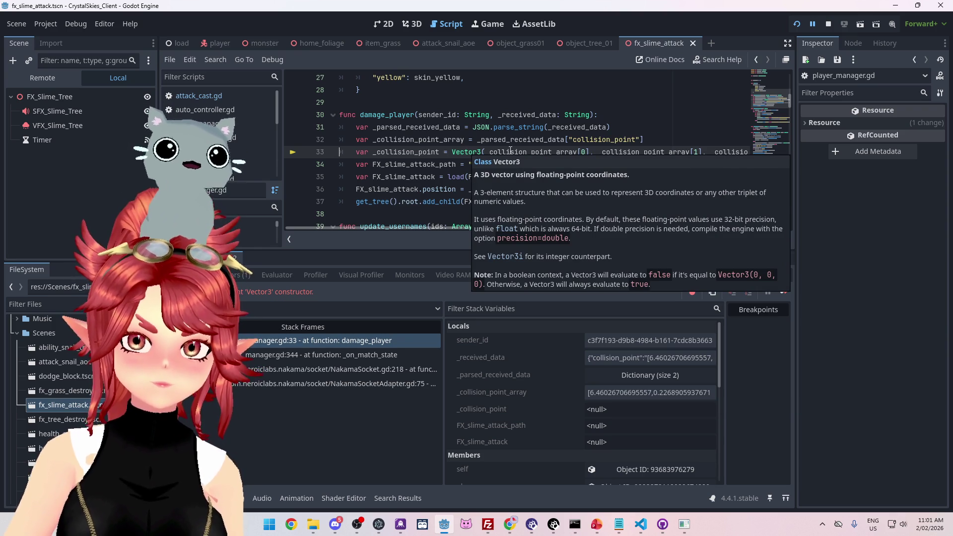
pyautogui.moveTo(516, 150)
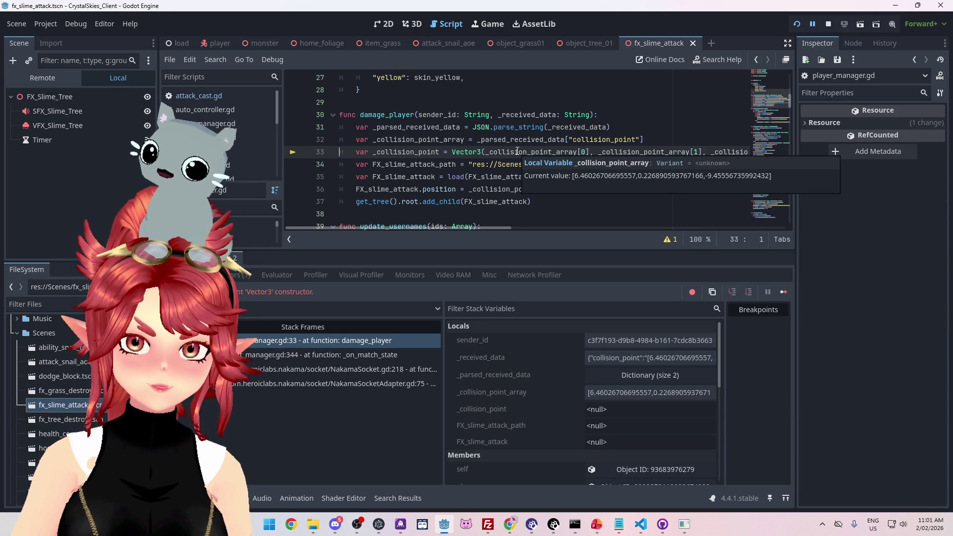
pyautogui.click(577, 152)
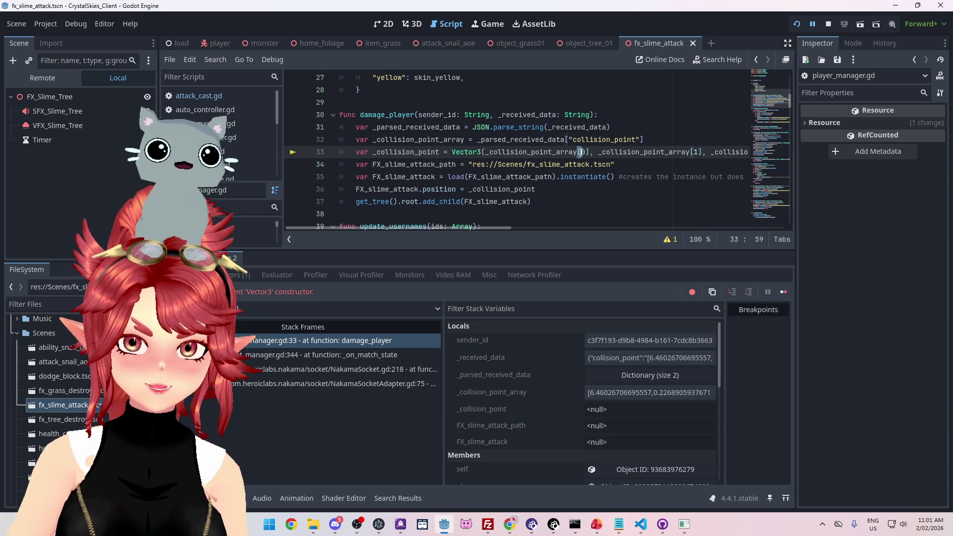
pyautogui.write('(')
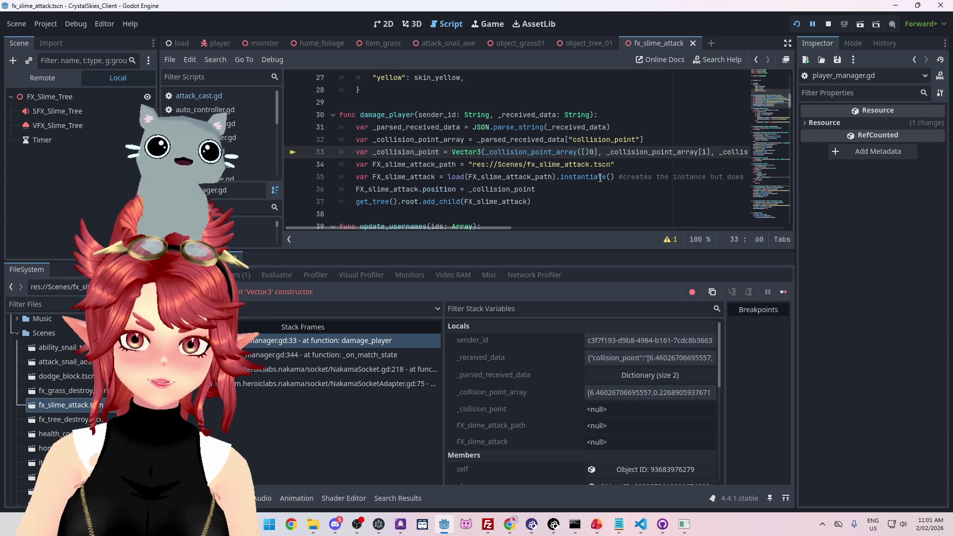
pyautogui.press('Delete')
pyautogui.press('Delete')
pyautogui.press('Delete')
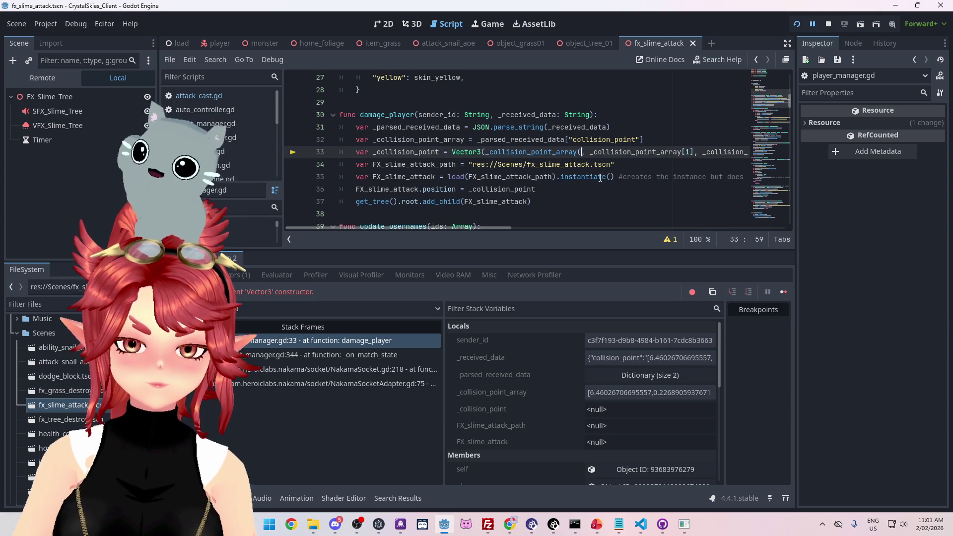
pyautogui.write(')')
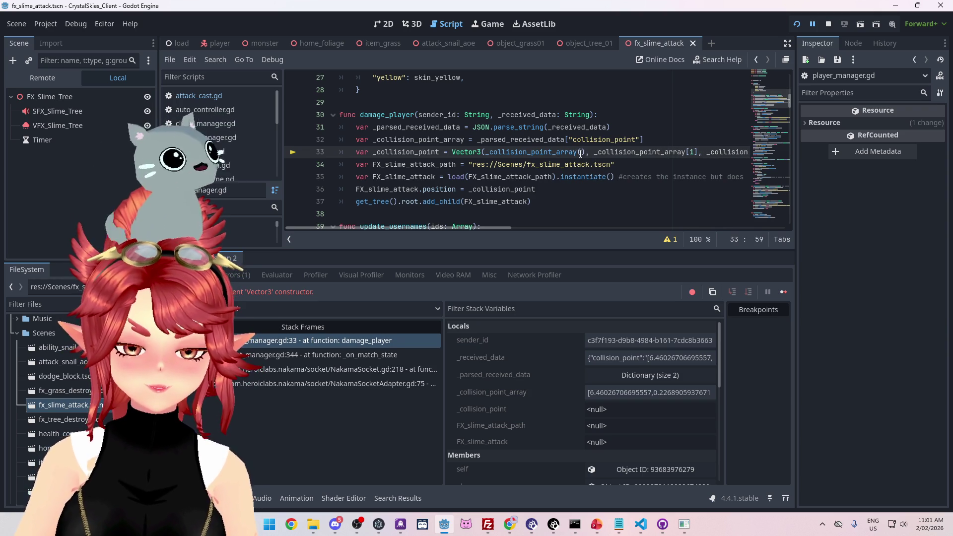
pyautogui.write('0')
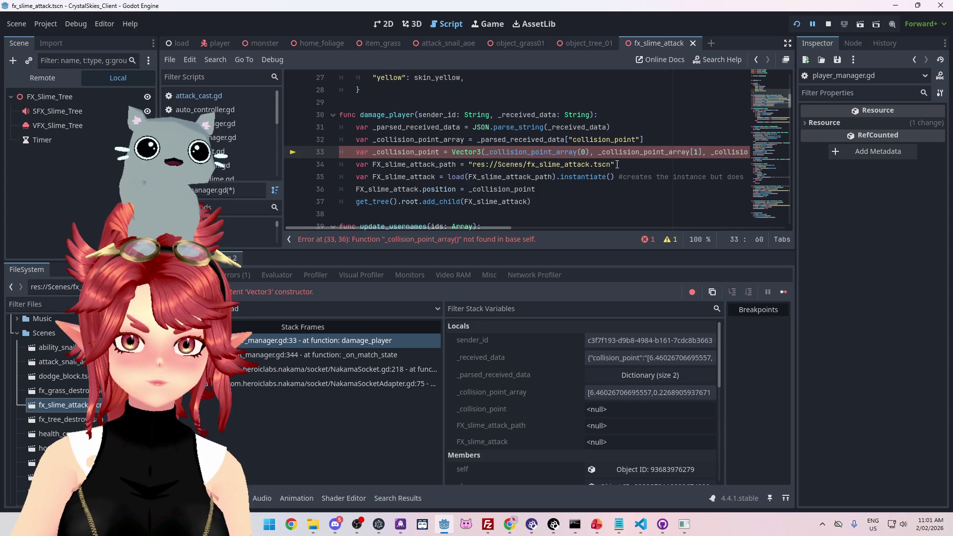
pyautogui.click(617, 164)
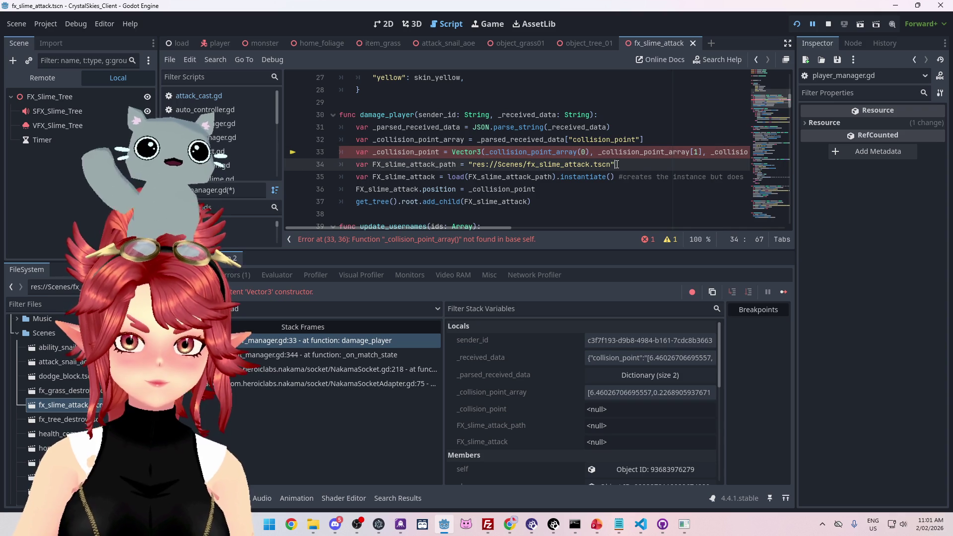
pyautogui.click(588, 152)
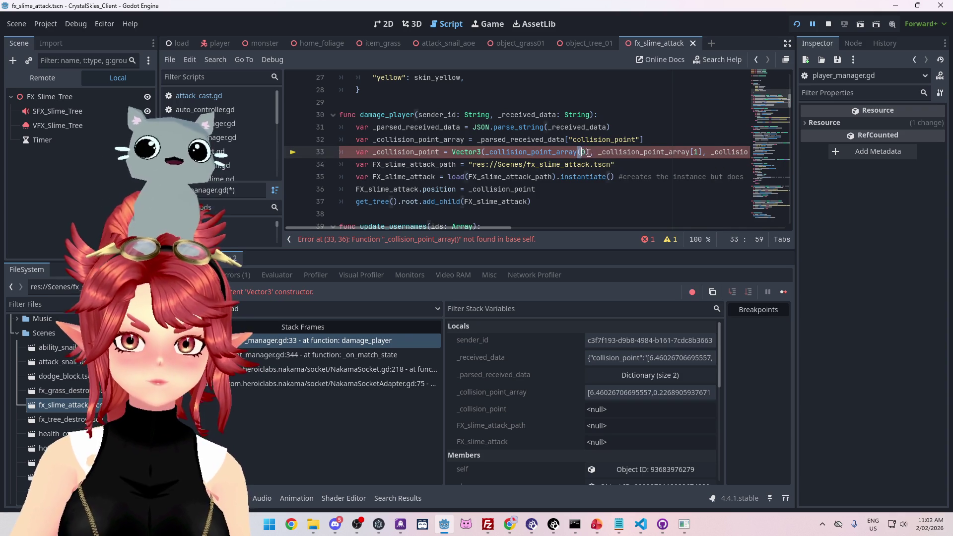
pyautogui.click(701, 152)
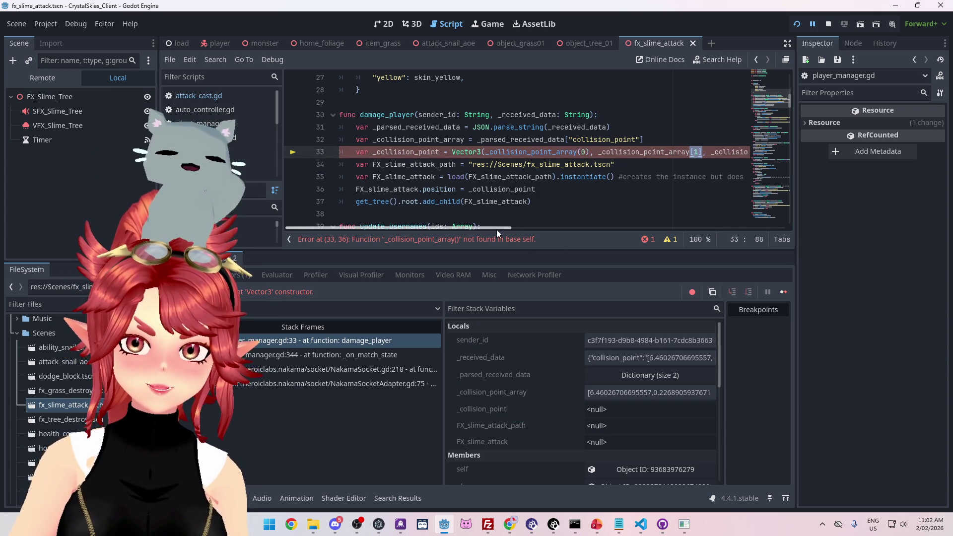
pyautogui.click(582, 152)
pyautogui.write('[')
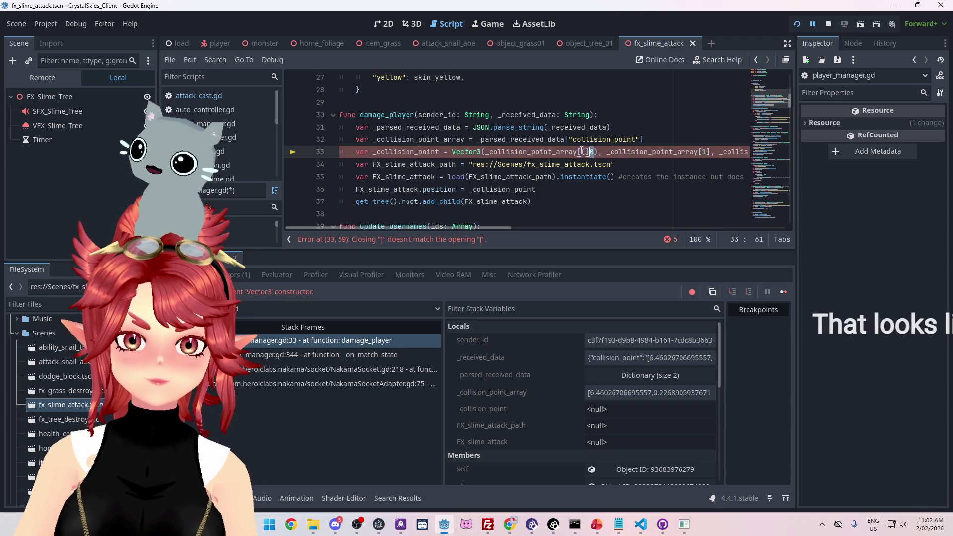
pyautogui.click(598, 152)
pyautogui.write(']')
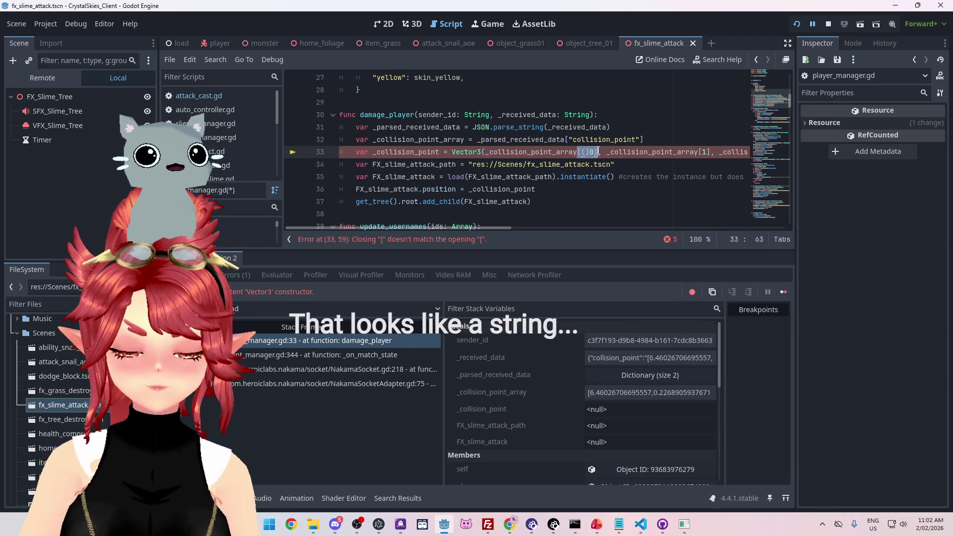
pyautogui.press('BackSpace')
pyautogui.press('BackSpace')
pyautogui.press('BackSpace')
pyautogui.write('0]')
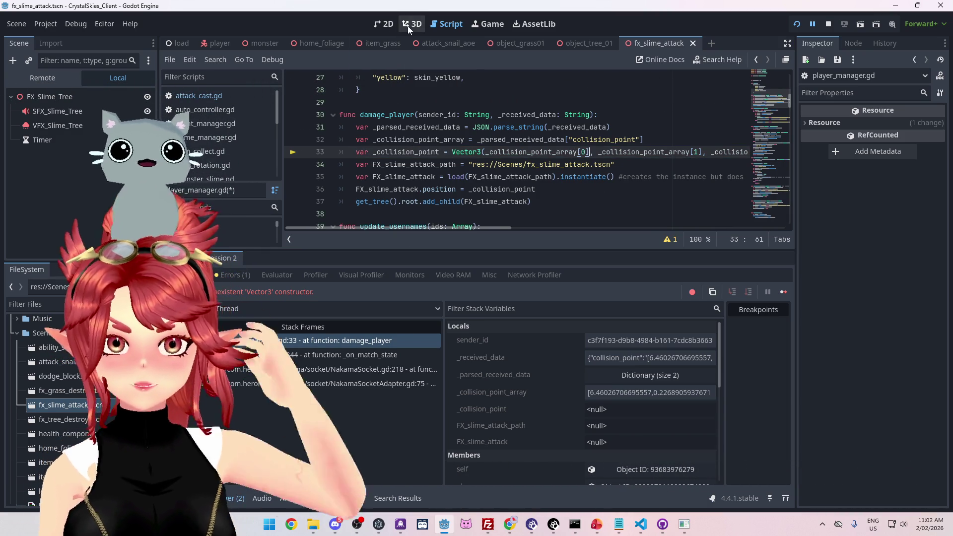
pyautogui.click(604, 357)
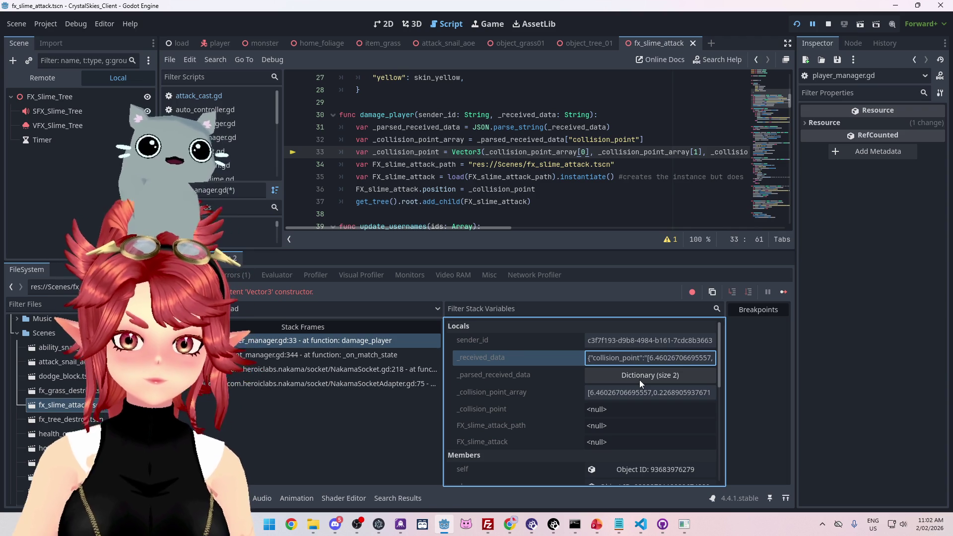
pyautogui.click(640, 376)
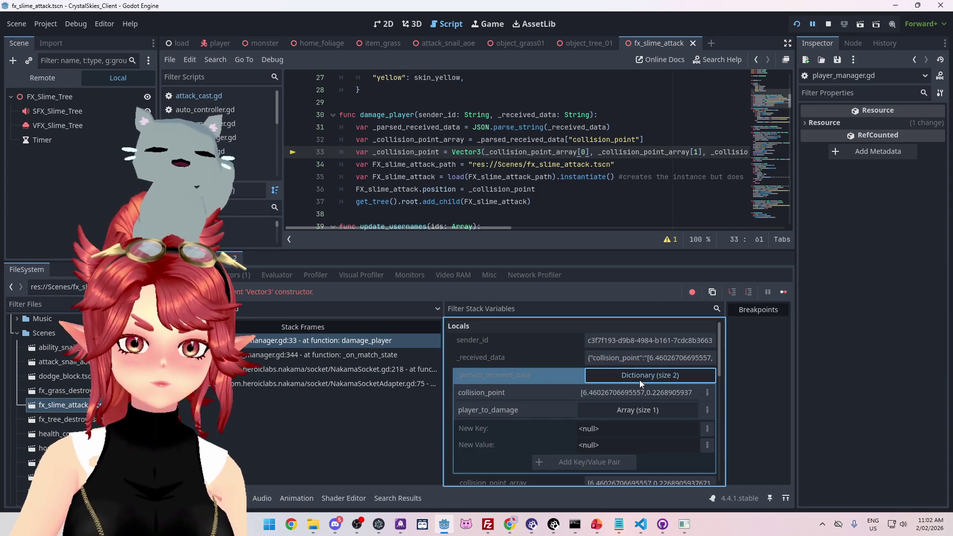
pyautogui.click(594, 393)
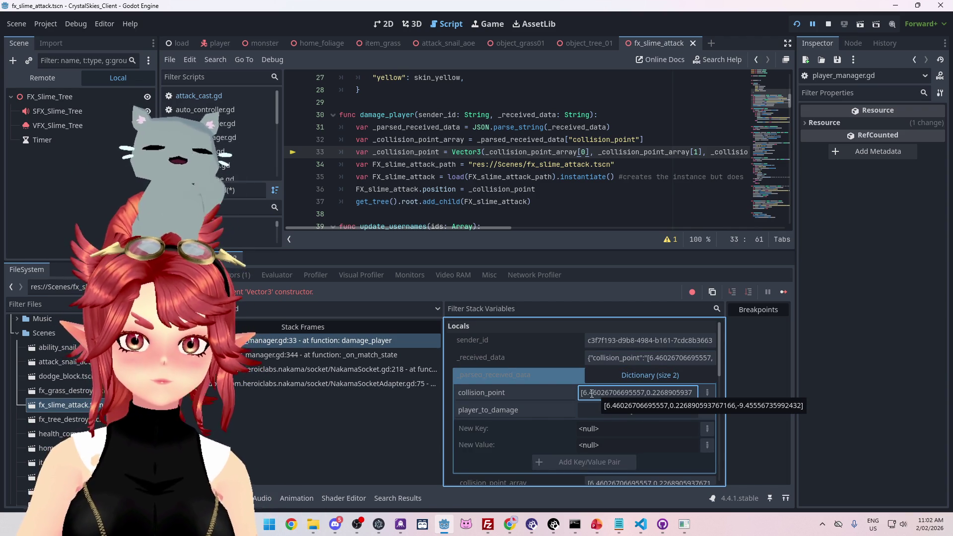
pyautogui.click(632, 380)
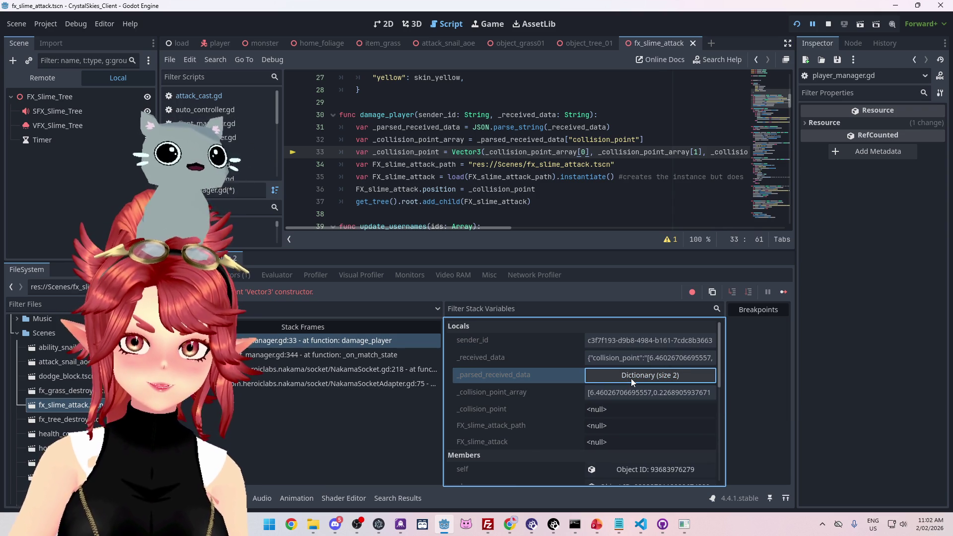
pyautogui.click(631, 381)
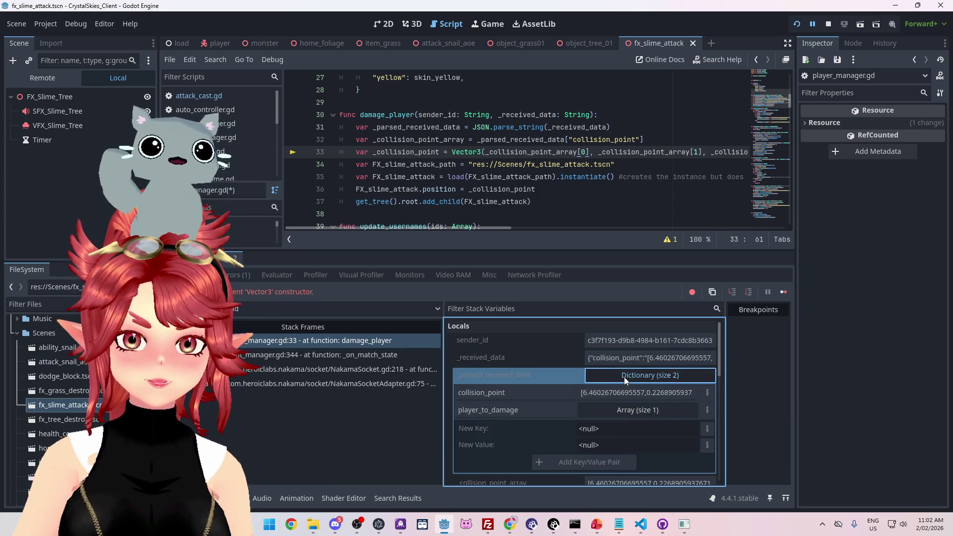
pyautogui.click(624, 376)
pyautogui.moveTo(370, 141); pyautogui.dragTo(467, 148)
pyautogui.click(618, 395)
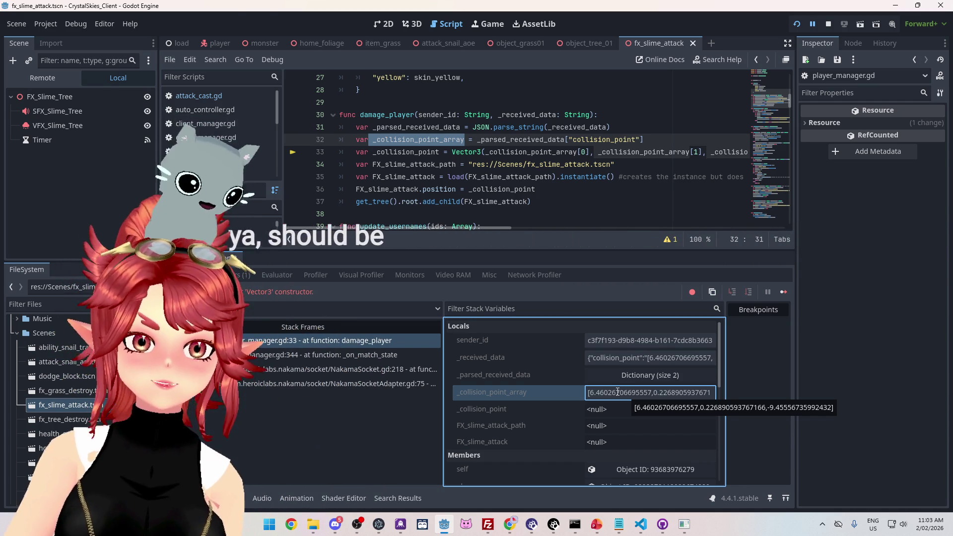
pyautogui.moveTo(506, 232)
pyautogui.mouseDown()
pyautogui.moveTo(564, 229)
pyautogui.moveTo(512, 226)
pyautogui.mouseUp()
pyautogui.doubleClick(421, 153)
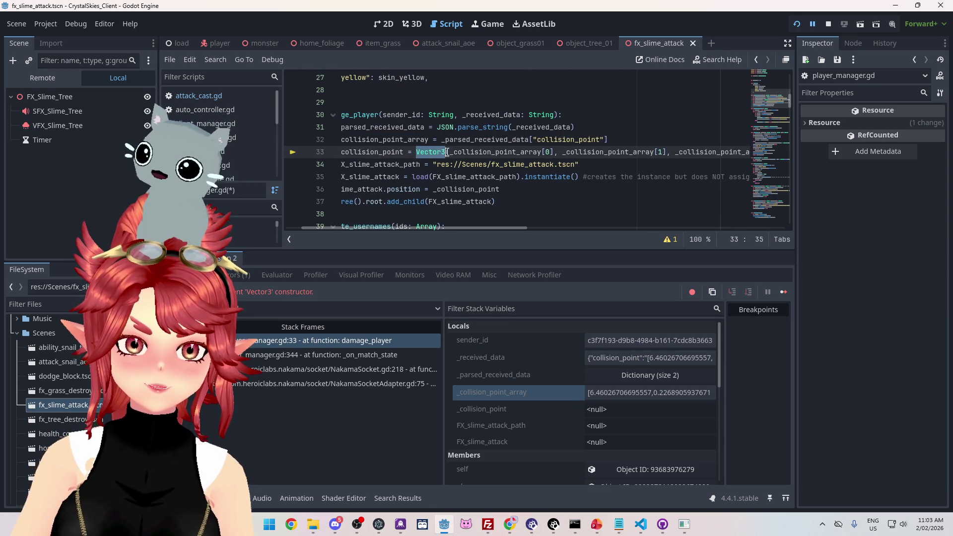
pyautogui.moveTo(448, 153); pyautogui.dragTo(556, 150)
pyautogui.click(585, 150)
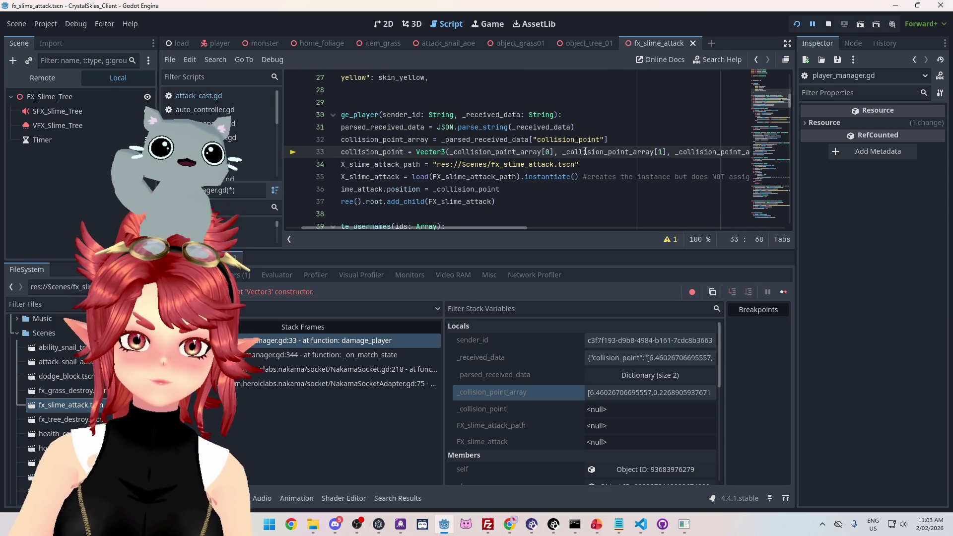
pyautogui.moveTo(505, 228); pyautogui.dragTo(470, 227)
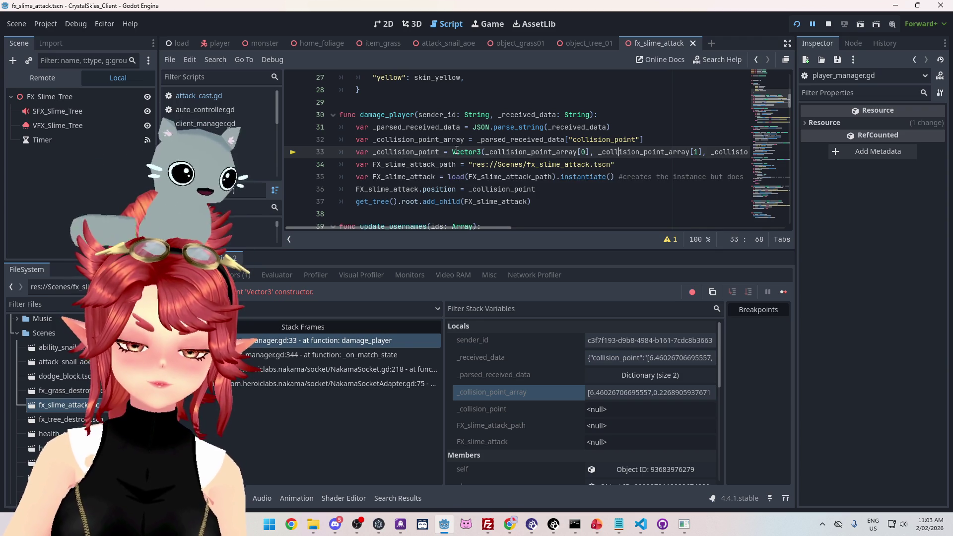
pyautogui.moveTo(465, 153)
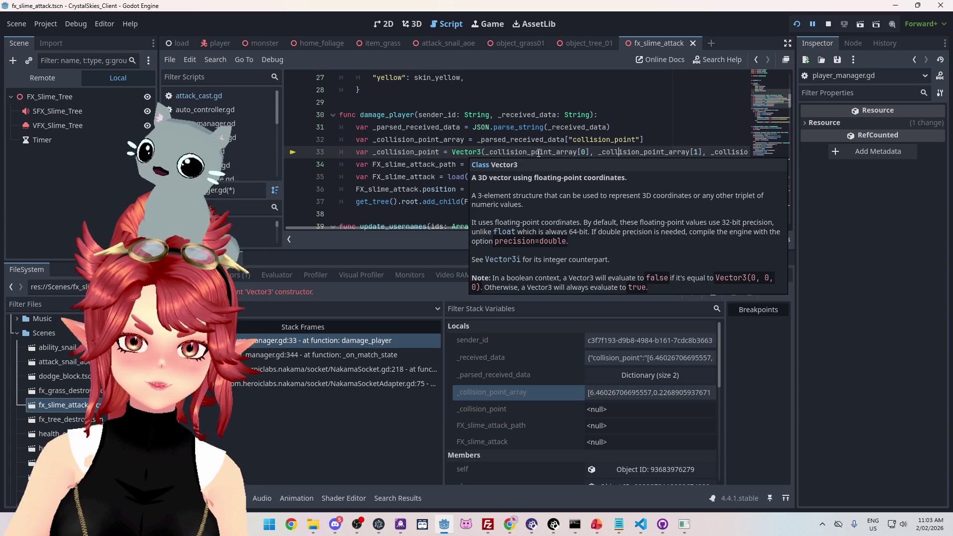
pyautogui.moveTo(539, 153)
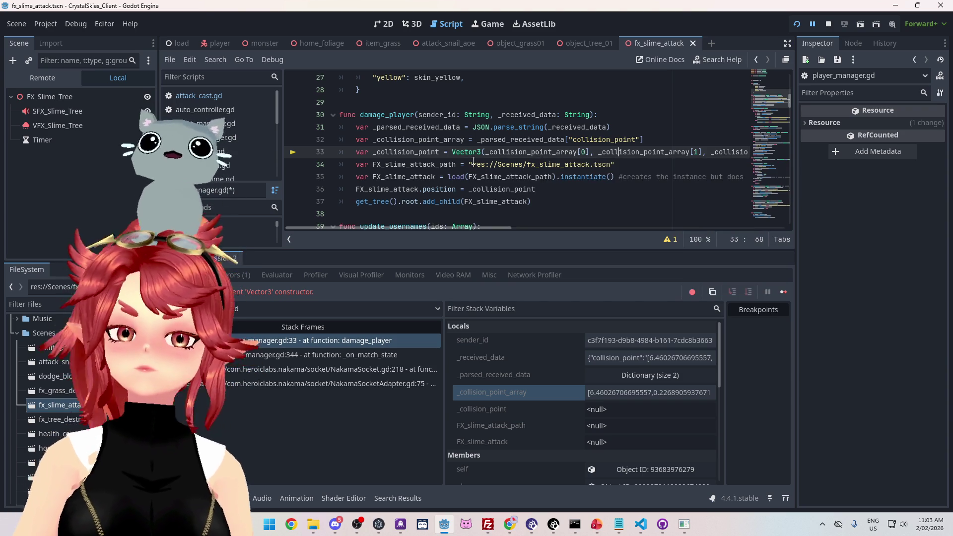
pyautogui.scroll(1, 474, 182)
pyautogui.scroll(1, 446, 182)
pyautogui.scroll(-1, 419, 184)
pyautogui.moveTo(405, 189)
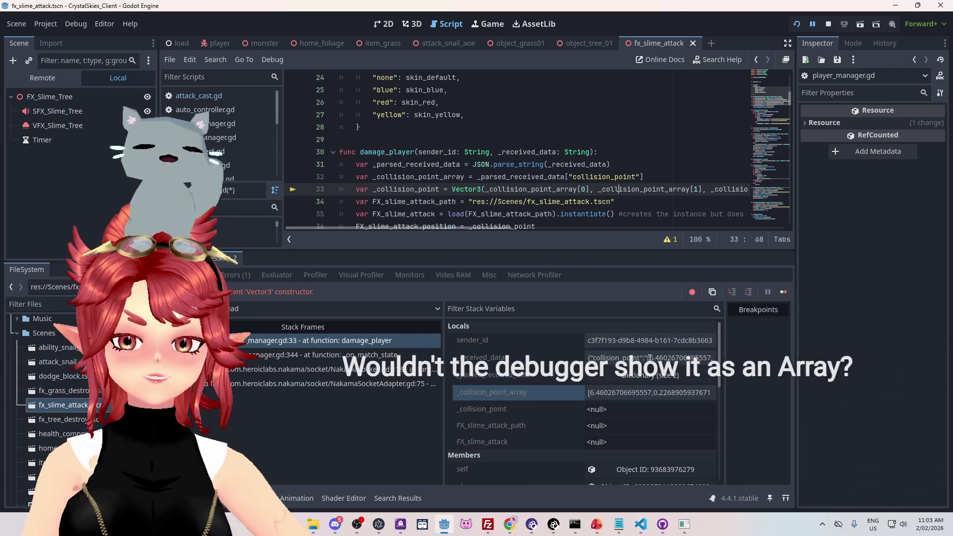
pyautogui.moveTo(493, 164); pyautogui.dragTo(546, 165)
pyautogui.click(547, 165)
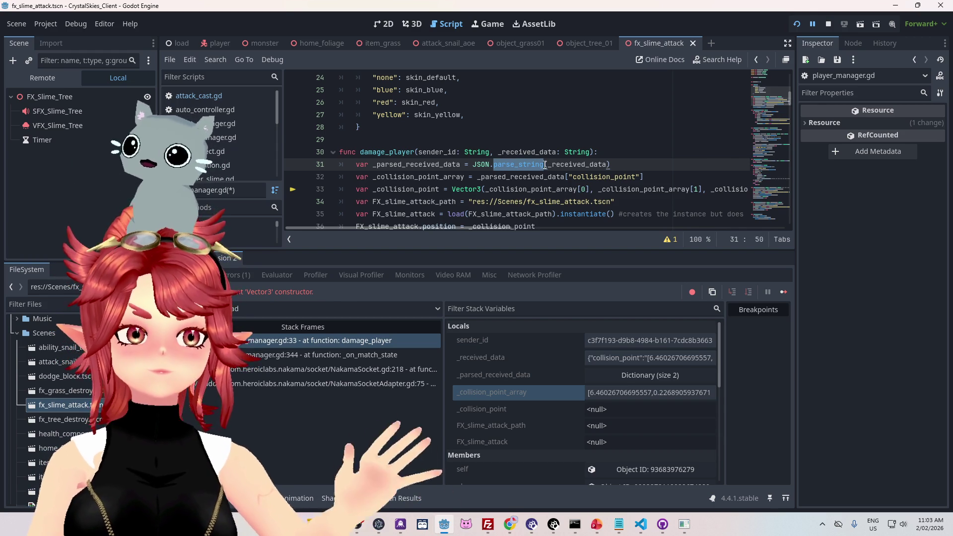
pyautogui.click(614, 397)
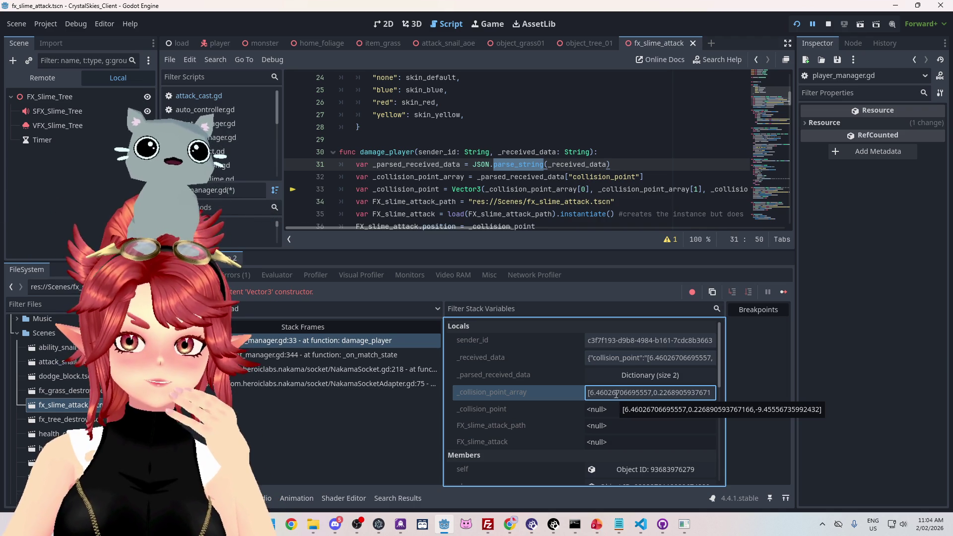
pyautogui.moveTo(633, 358)
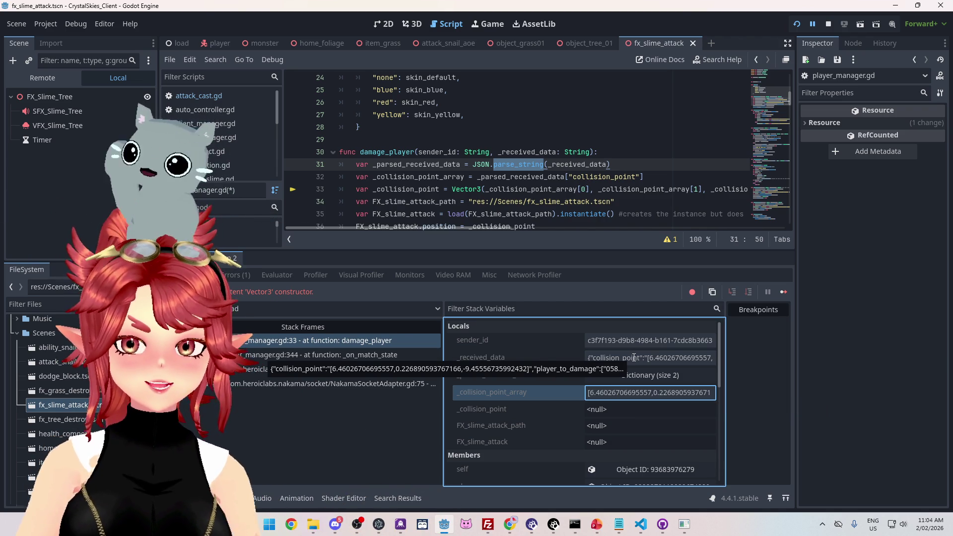
pyautogui.click(634, 357)
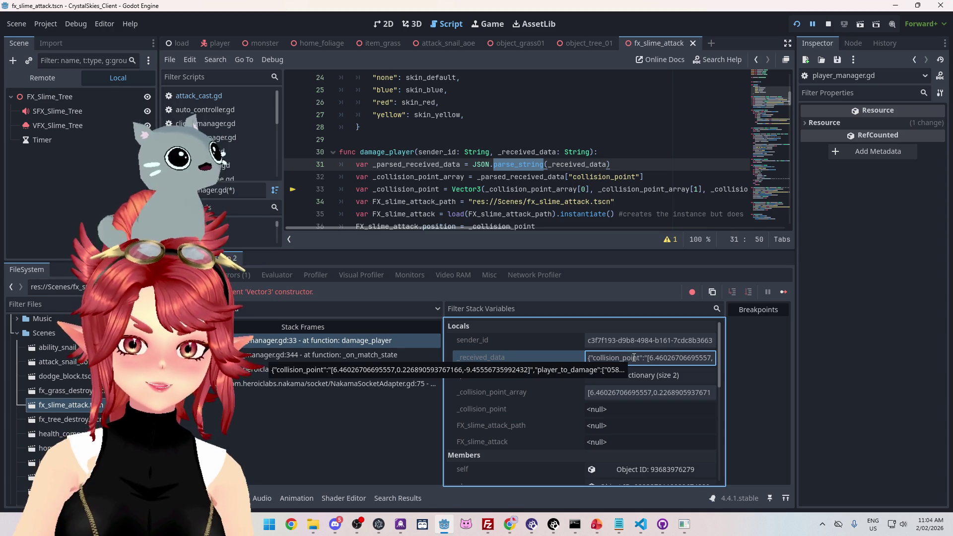
pyautogui.click(627, 395)
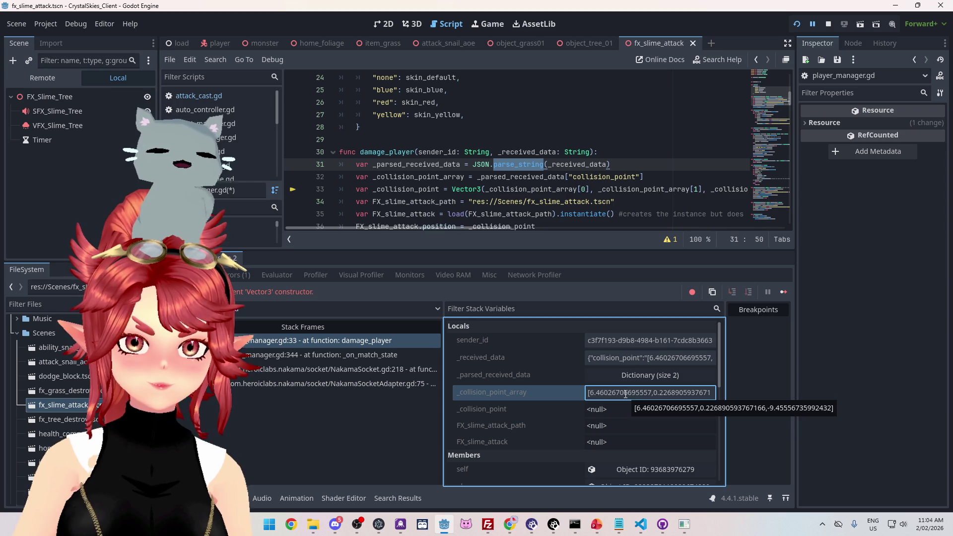
pyautogui.moveTo(373, 165); pyautogui.dragTo(460, 165)
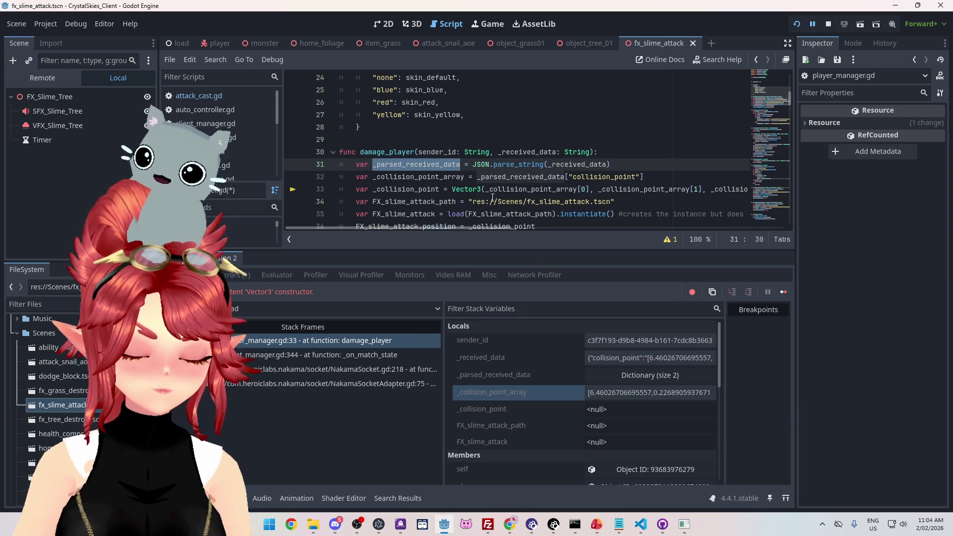
pyautogui.hotkey('ctrl', 'shift', 'f')
# - Search all scripts for _parsed_received_data and step through its usages at lines 387, 309 and 166
pyautogui.click(487, 298)
pyautogui.scroll(-2, 427, 442)
pyautogui.scroll(-2, 428, 438)
pyautogui.scroll(-1, 422, 407)
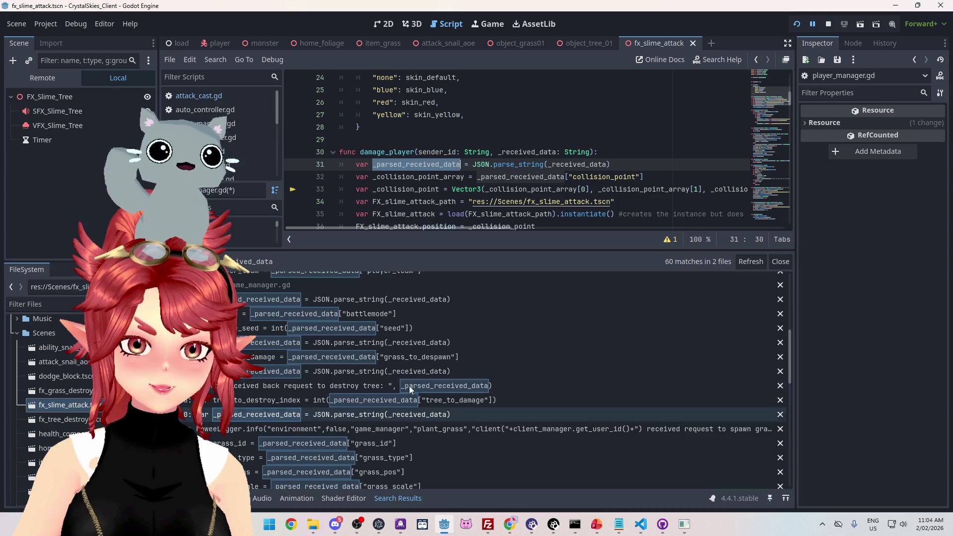
pyautogui.click(398, 359)
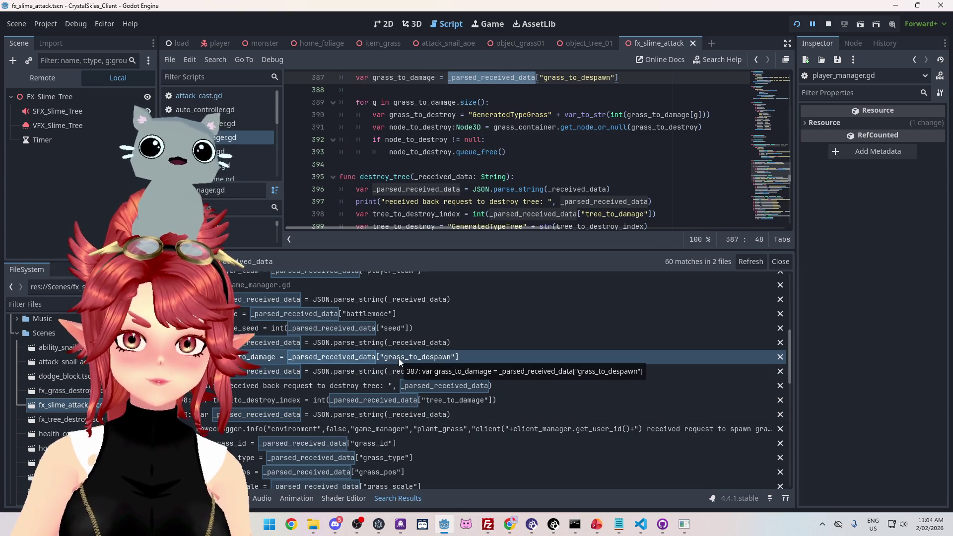
pyautogui.scroll(1, 399, 356)
pyautogui.click(399, 351)
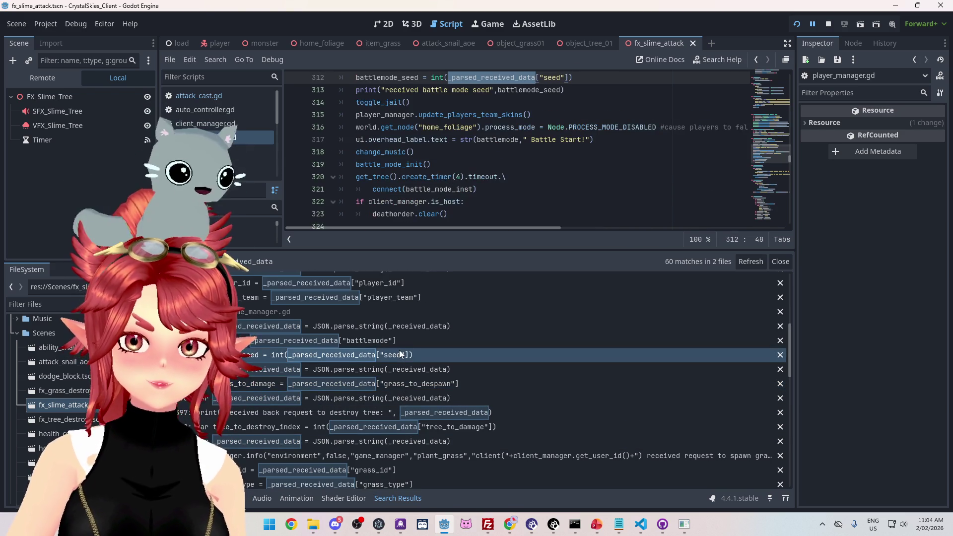
pyautogui.scroll(1, 399, 349)
pyautogui.click(399, 347)
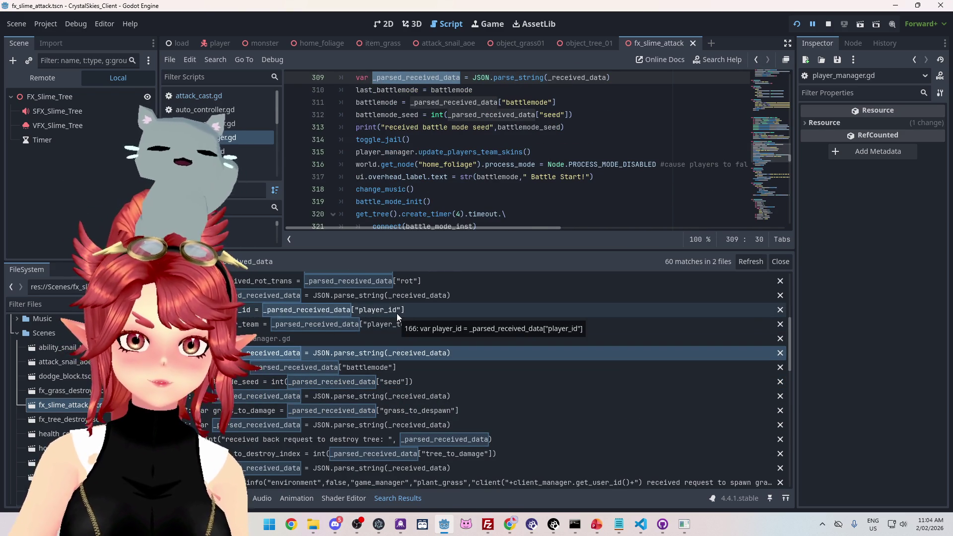
pyautogui.click(397, 313)
pyautogui.scroll(1, 486, 187)
pyautogui.scroll(1, 524, 131)
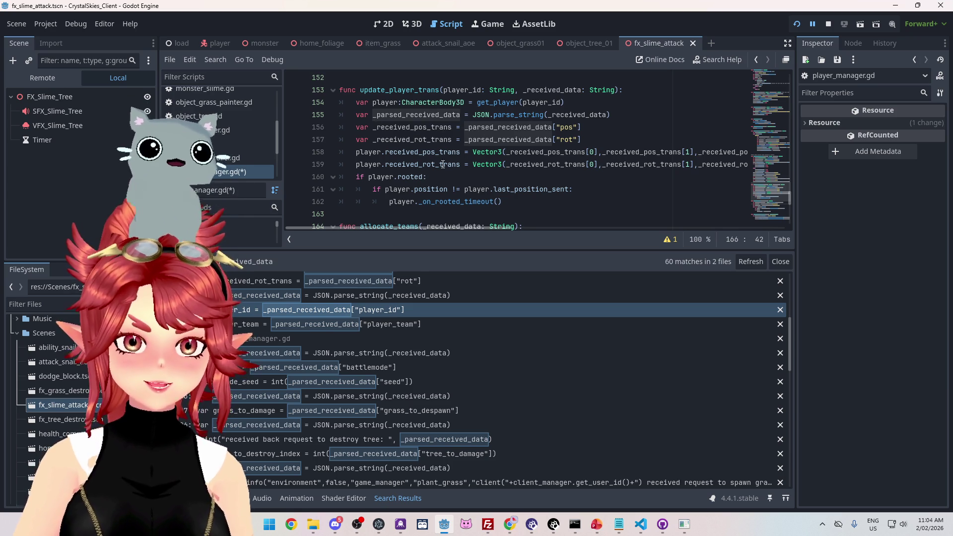
# - Switch between the _on_match_state frame at line 344 and the damage_player frame at line 33
pyautogui.moveTo(465, 229); pyautogui.dragTo(499, 228)
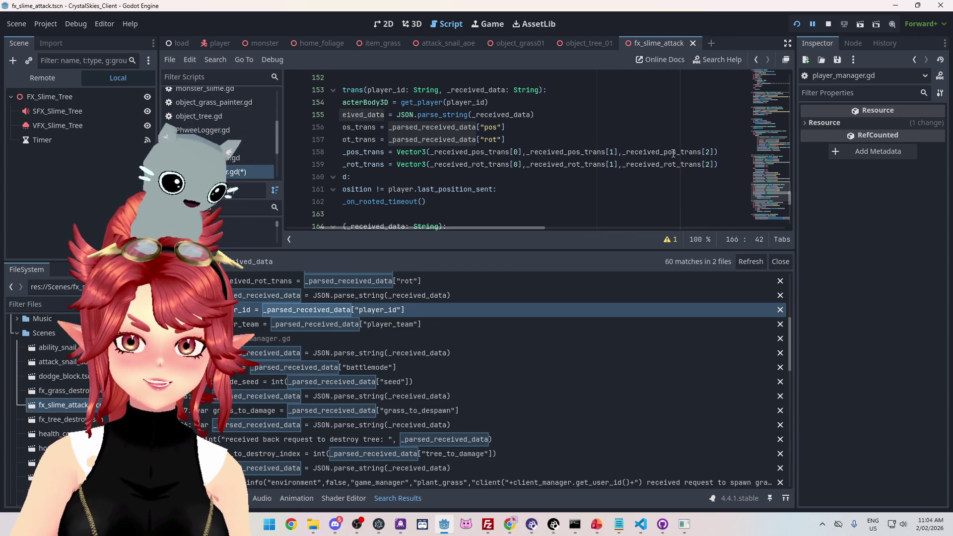
pyautogui.moveTo(490, 227); pyautogui.dragTo(443, 224)
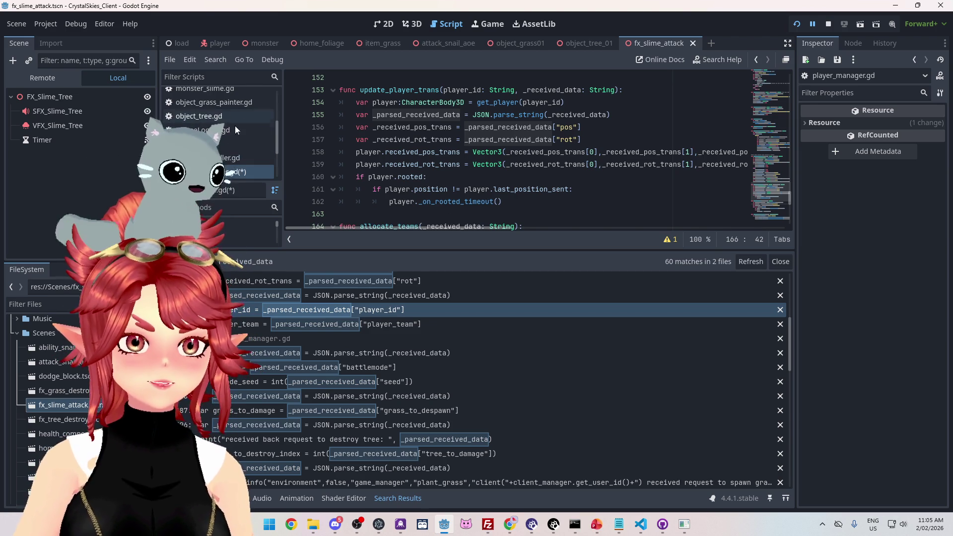
pyautogui.click(217, 176)
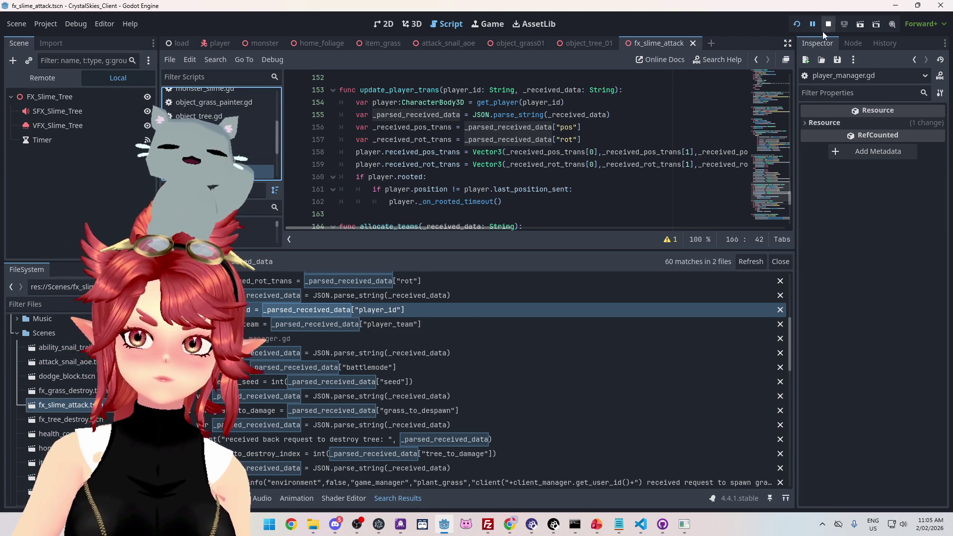
pyautogui.scroll(-4, 513, 214)
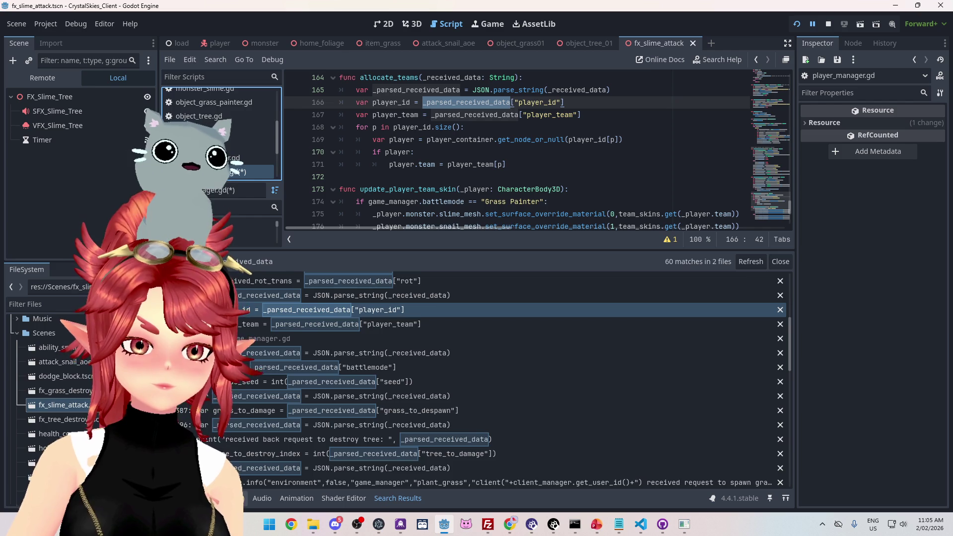
pyautogui.click(301, 354)
pyautogui.click(309, 341)
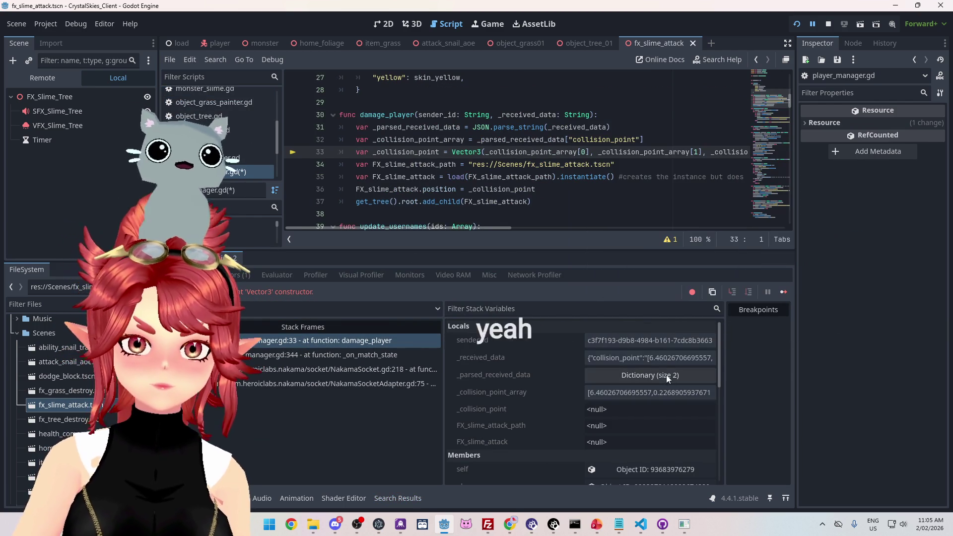
# - Open attack_cast.gd from the script list to view its grass and tree damage code
pyautogui.moveTo(647, 365)
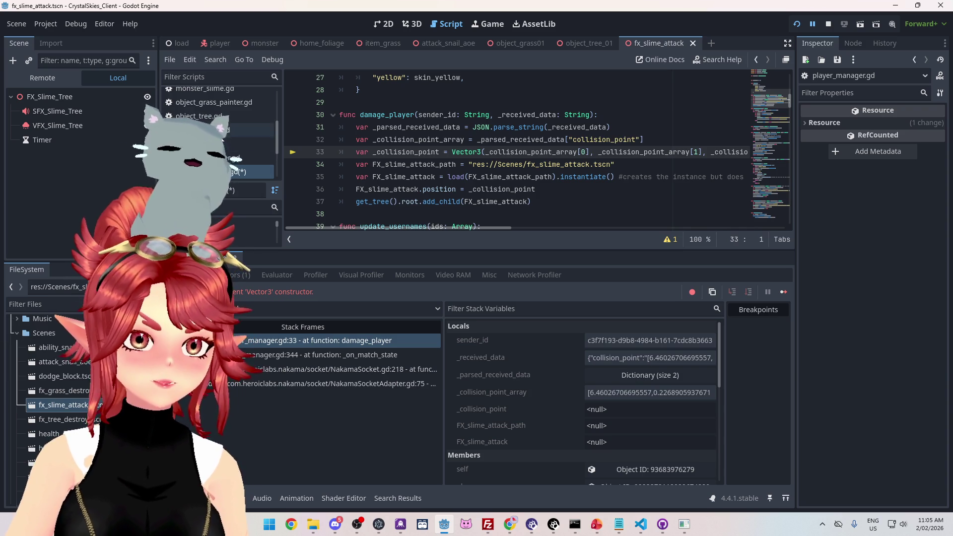
pyautogui.scroll(5, 209, 119)
pyautogui.scroll(1, 209, 119)
pyautogui.click(205, 97)
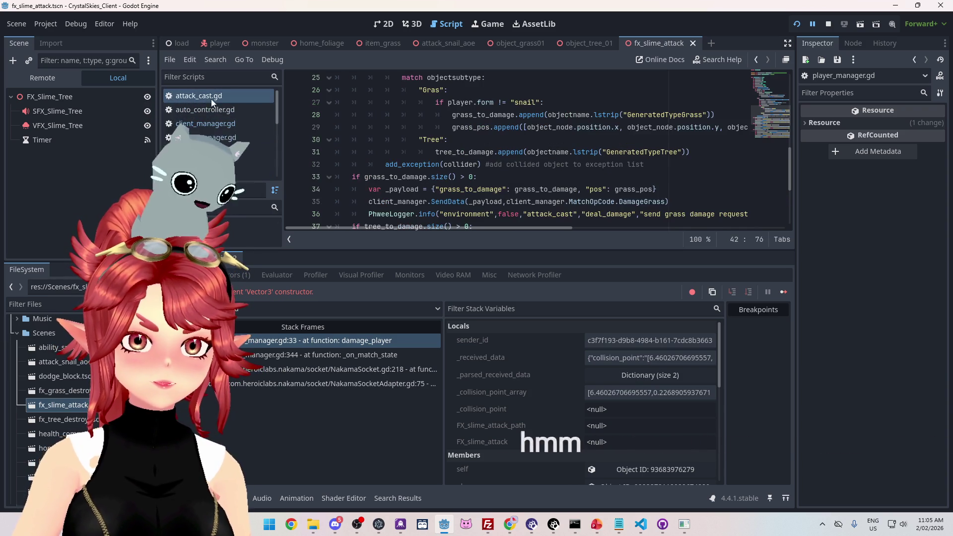
# - Inspect the full _collision_point_array value in the debugger and jump to the failing damage_player code
pyautogui.scroll(-2, 618, 152)
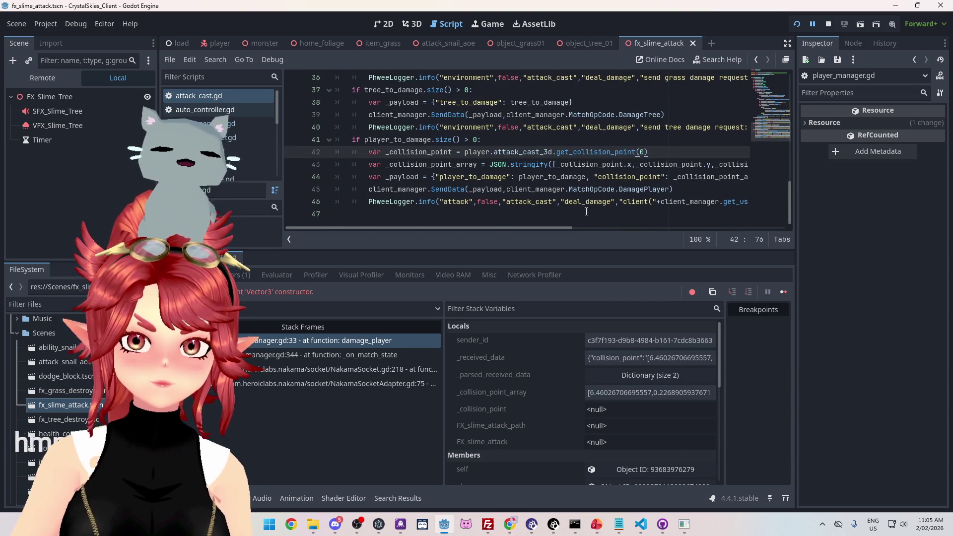
pyautogui.moveTo(546, 229); pyautogui.dragTo(552, 228)
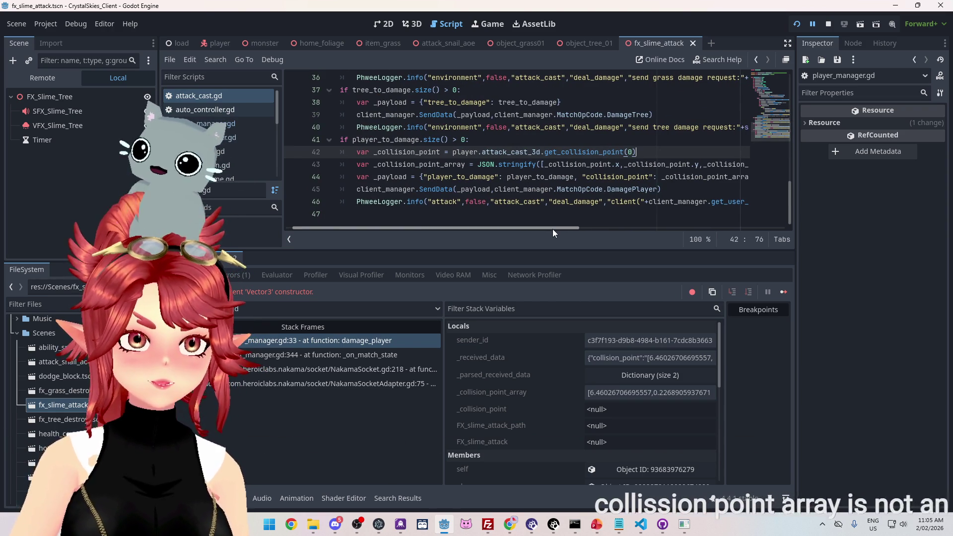
pyautogui.moveTo(552, 229); pyautogui.dragTo(579, 232)
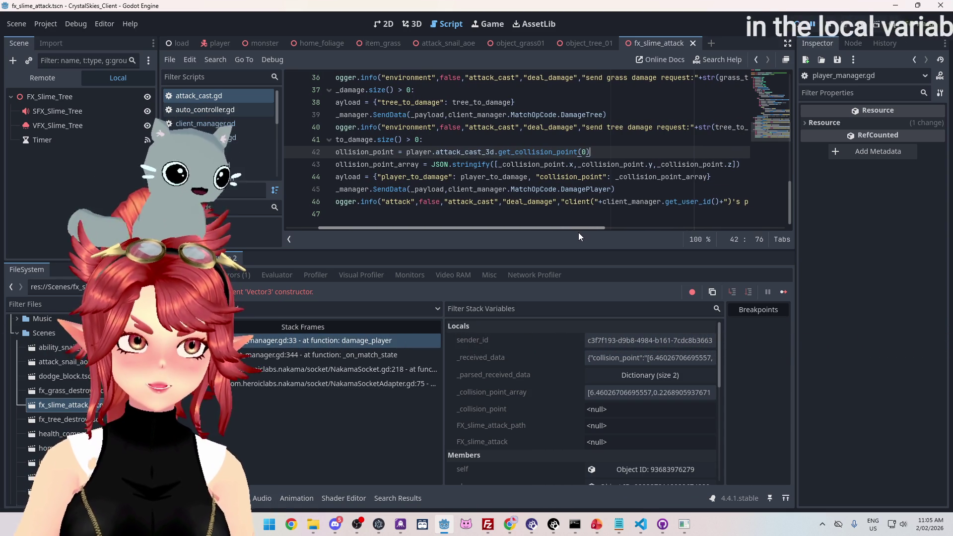
pyautogui.moveTo(579, 232); pyautogui.dragTo(577, 232)
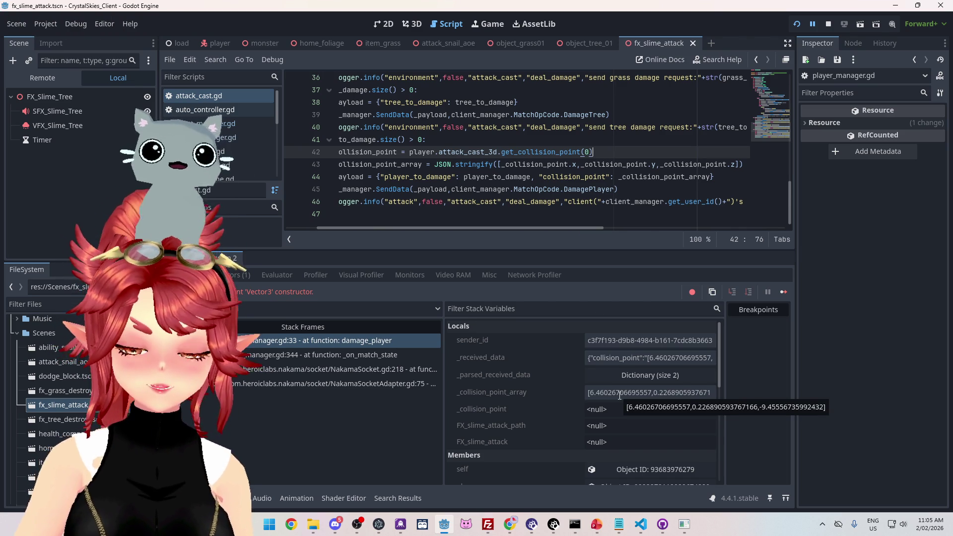
pyautogui.click(620, 393)
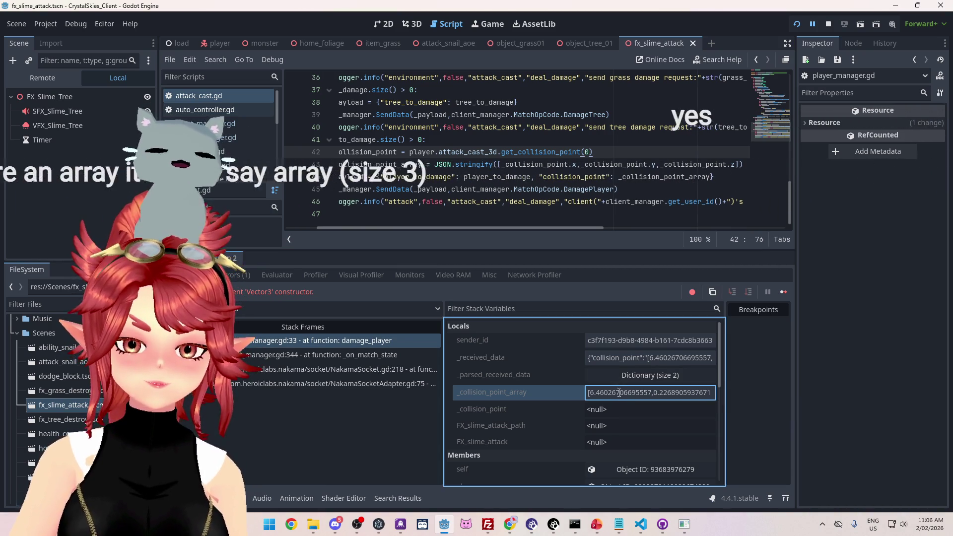
pyautogui.click(362, 343)
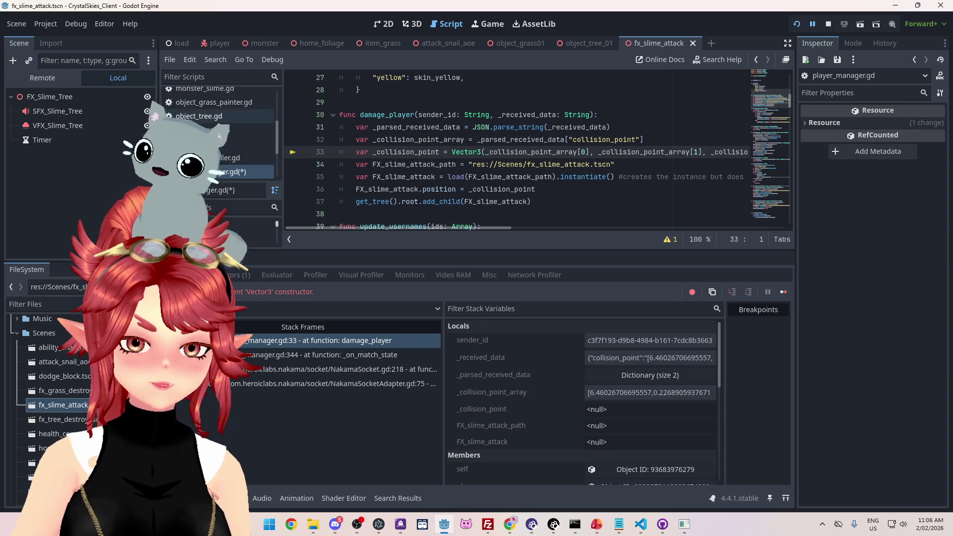
pyautogui.scroll(5, 223, 149)
# - Remove the JSON.stringify wrapper from line 43 of attack_cast.gd and save
pyautogui.click(201, 95)
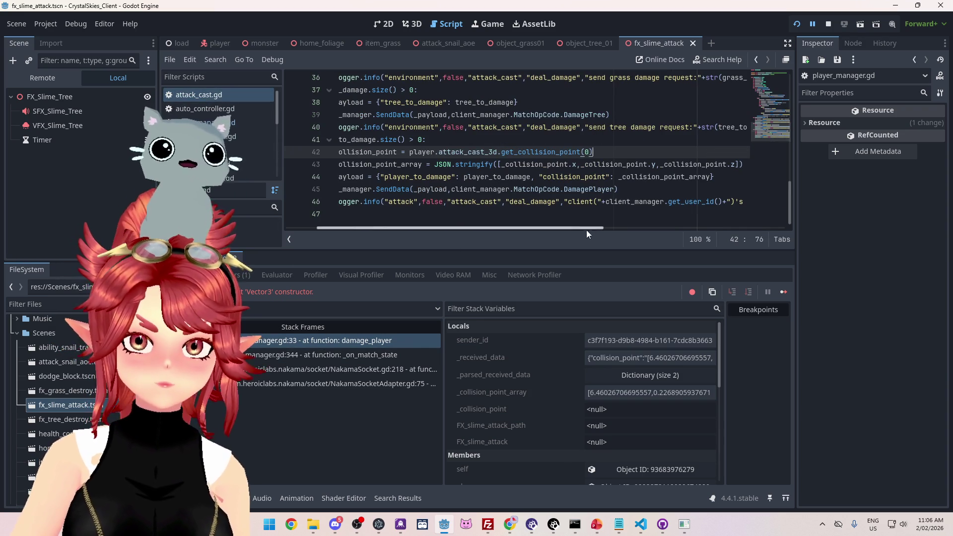
pyautogui.moveTo(583, 227)
pyautogui.mouseDown()
pyautogui.moveTo(592, 227)
pyautogui.moveTo(577, 228)
pyautogui.mouseUp()
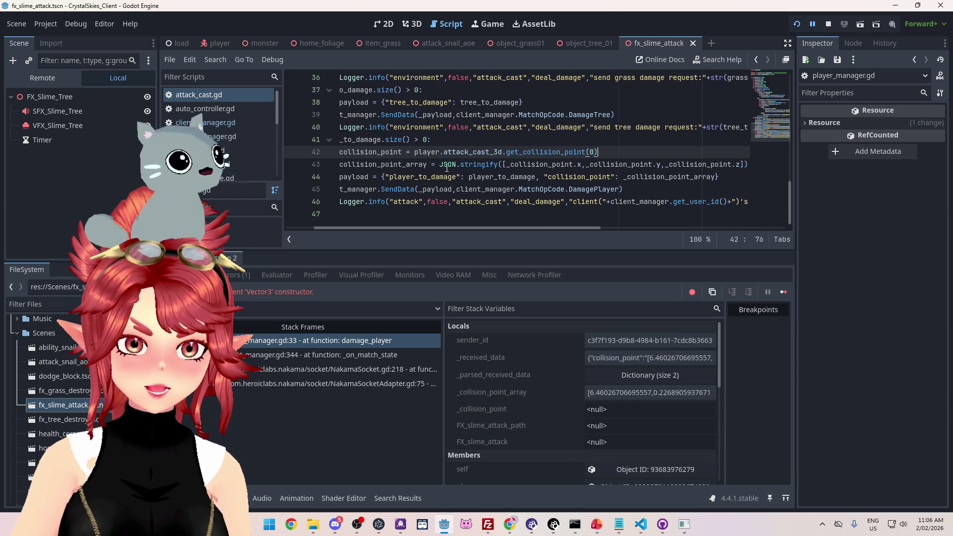
pyautogui.moveTo(440, 164); pyautogui.dragTo(468, 165)
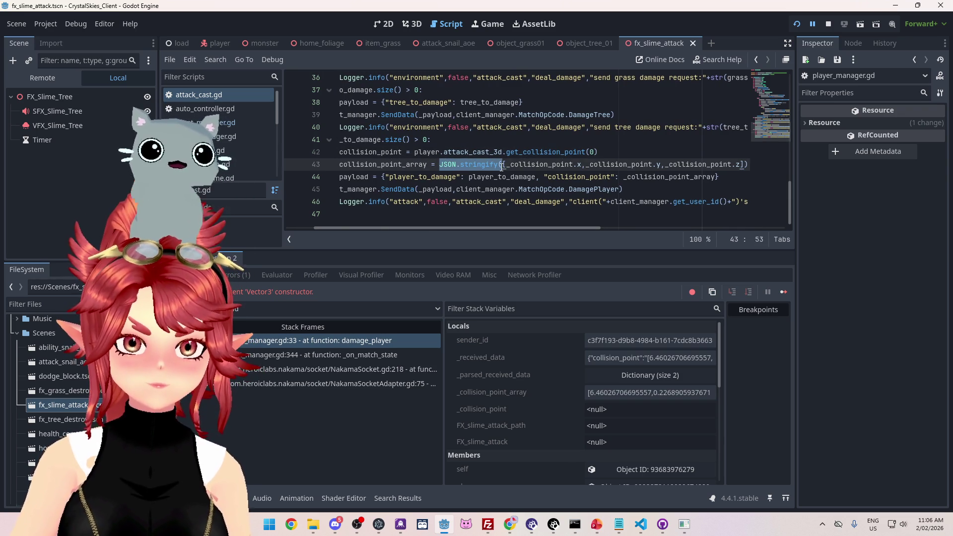
pyautogui.press('BackSpace')
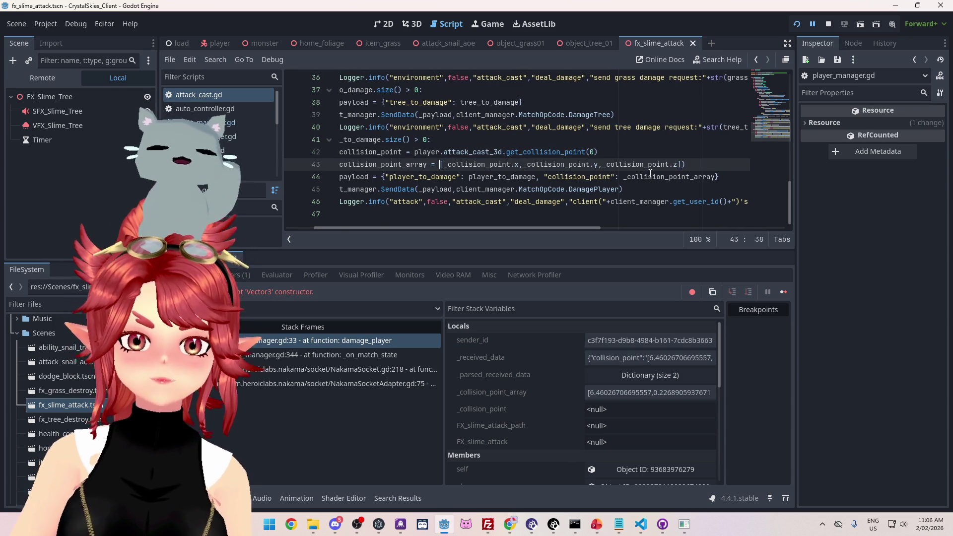
pyautogui.press('BackSpace')
pyautogui.click(609, 153)
pyautogui.hotkey('ctrl', 's')
# - Save all changes, stop the running game and run the project again
pyautogui.moveTo(445, 228); pyautogui.dragTo(386, 227)
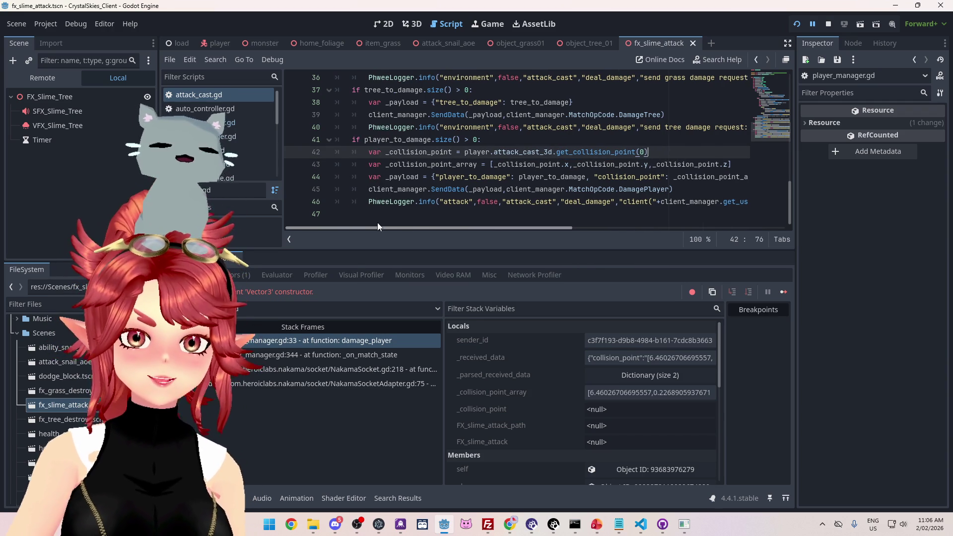
pyautogui.click(545, 127)
pyautogui.hotkey('ctrl', 's')
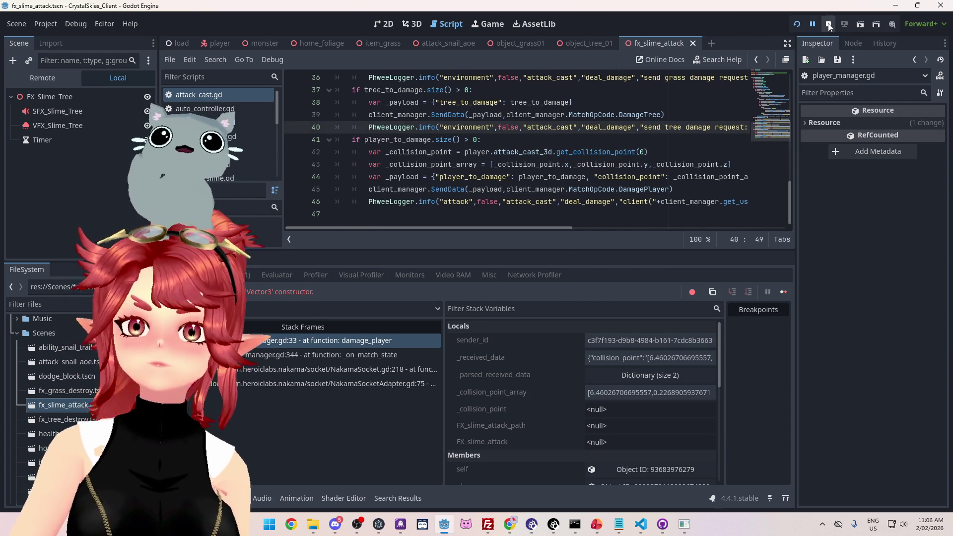
pyautogui.click(828, 24)
pyautogui.press('F5')
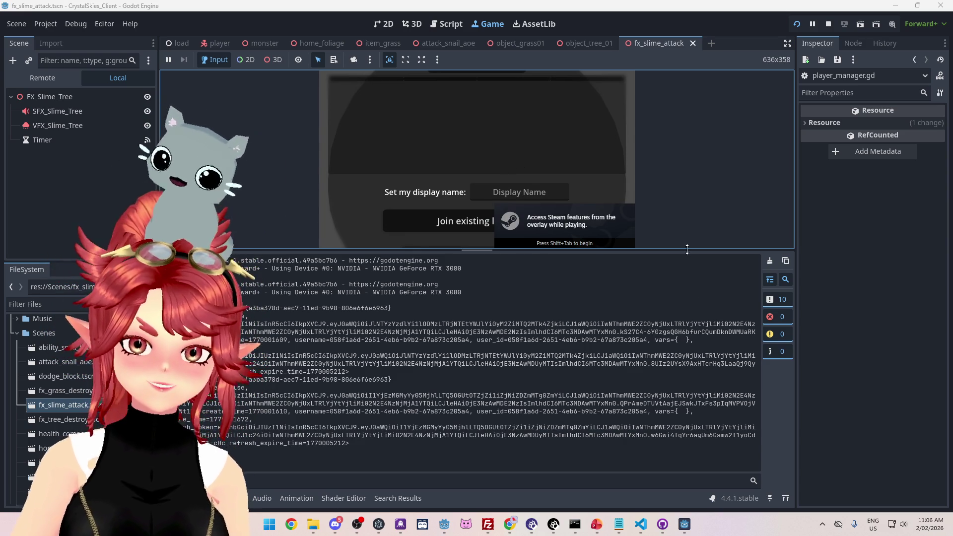
# - Create lobby 'asd' in one client, then refresh and join it from the second client
pyautogui.moveTo(687, 249); pyautogui.dragTo(687, 331)
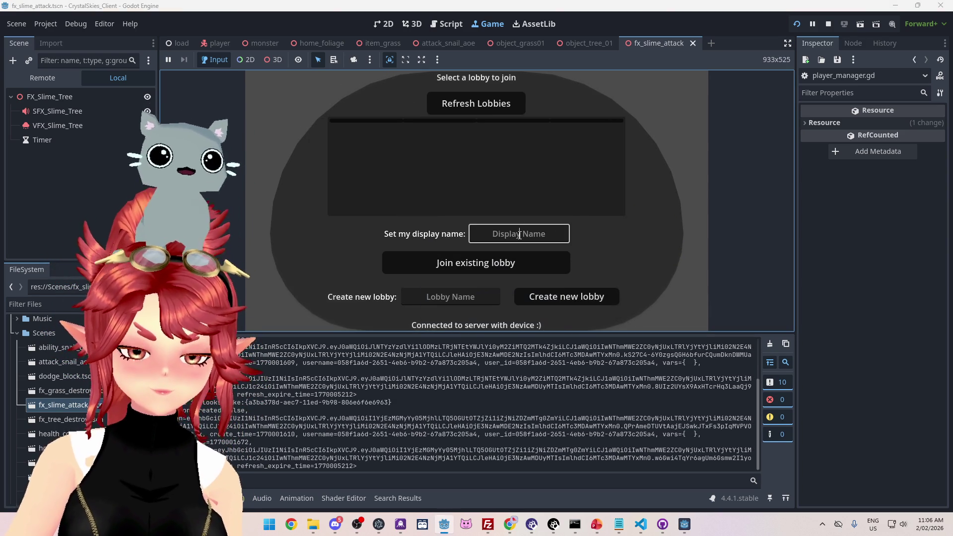
pyautogui.click(450, 296)
pyautogui.write('asd')
pyautogui.click(566, 297)
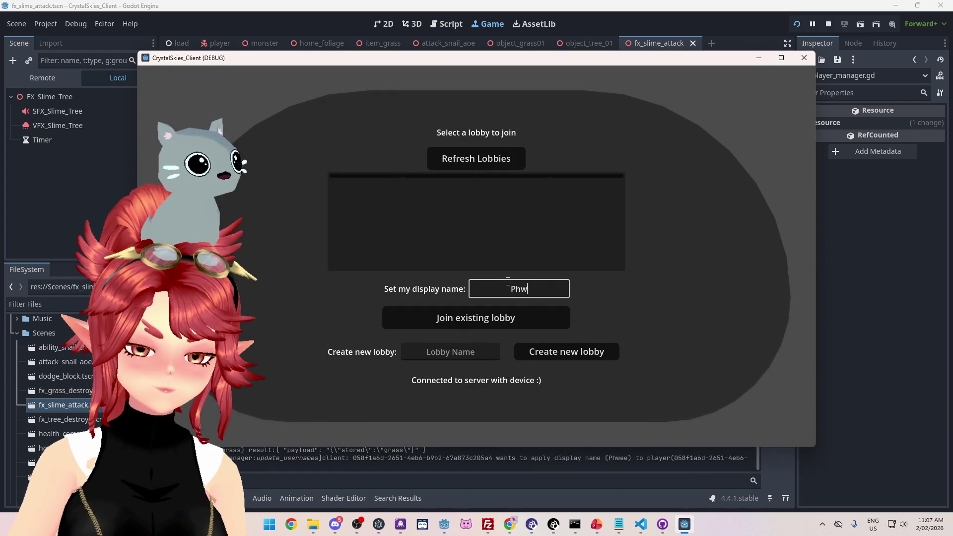
pyautogui.click(477, 164)
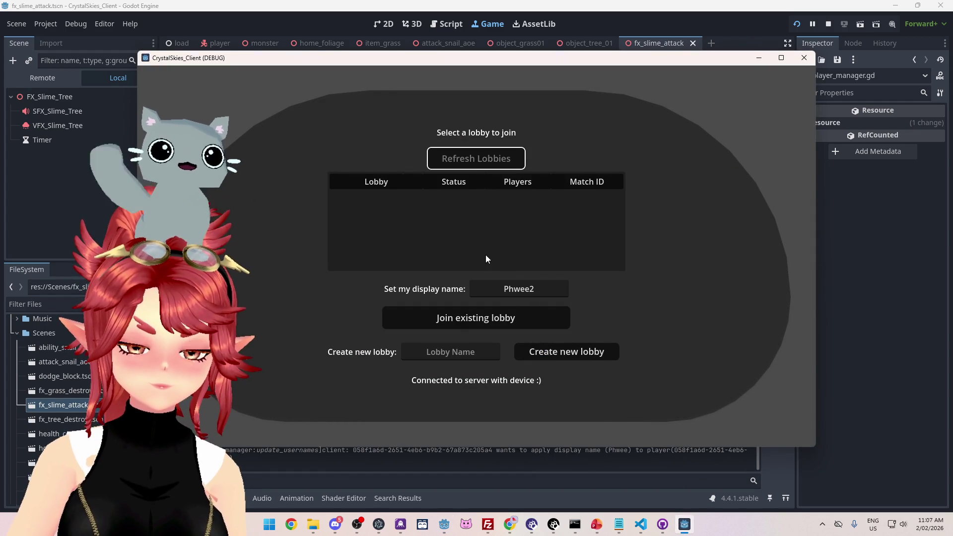
pyautogui.click(487, 319)
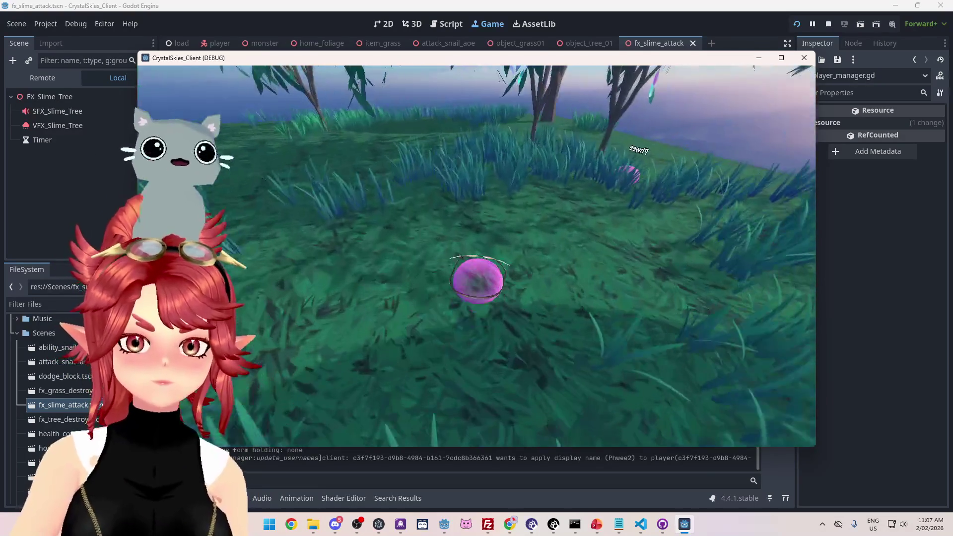
# - Resume play in the host client and respawn the defeated player from the second window
pyautogui.press('Escape')
pyautogui.click(675, 24)
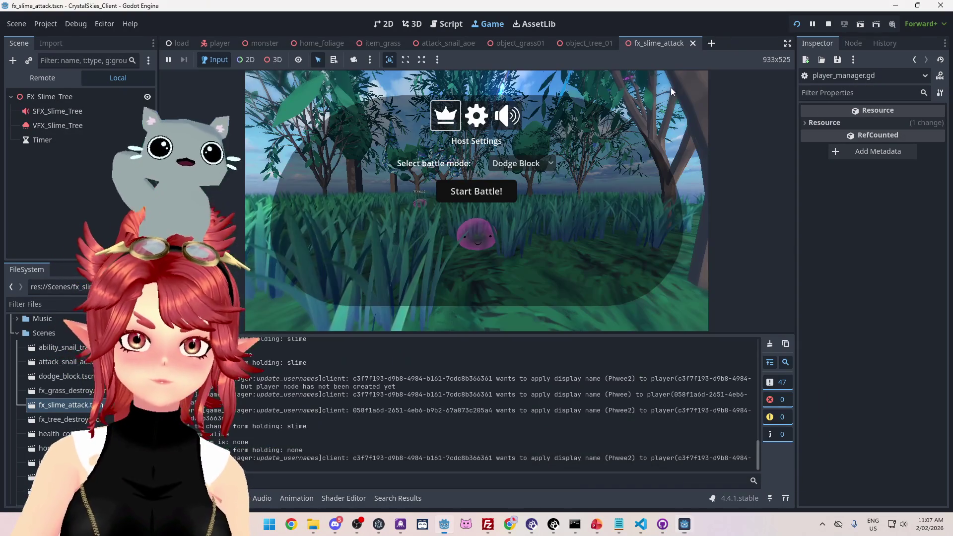
pyautogui.click(639, 130)
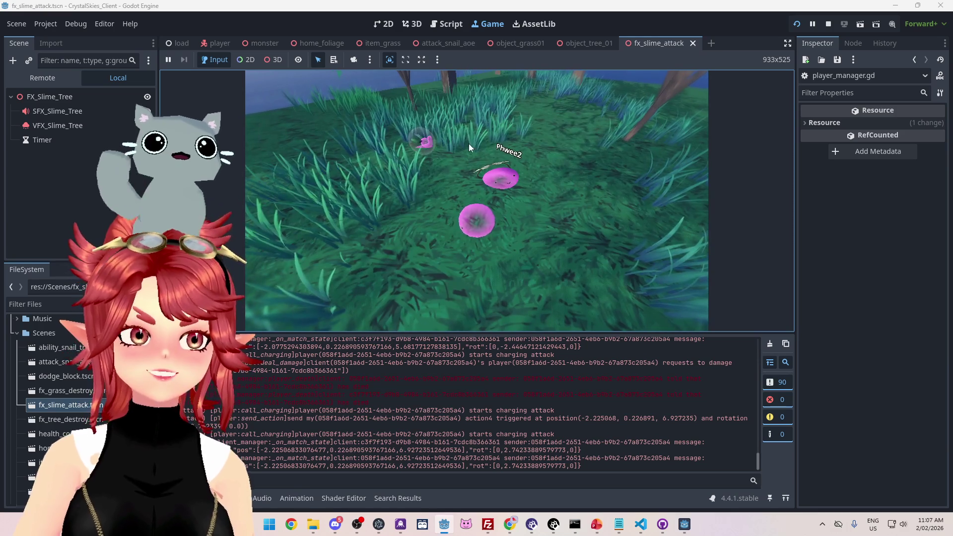
pyautogui.press('Escape')
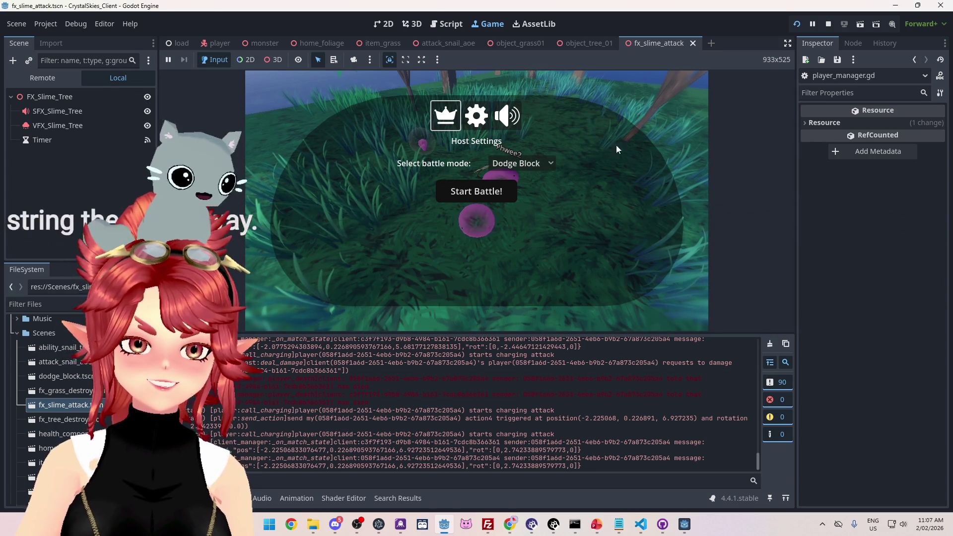
pyautogui.click(685, 525)
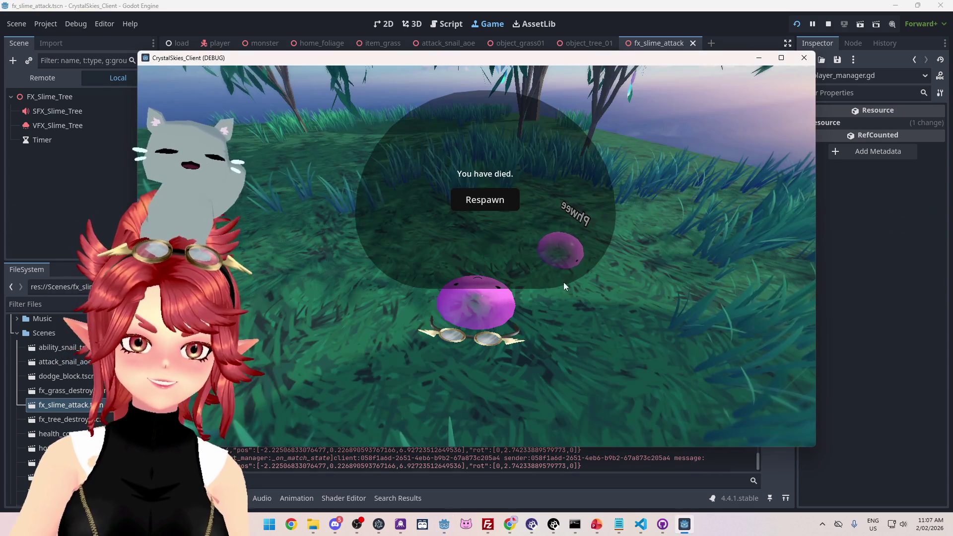
pyautogui.click(491, 200)
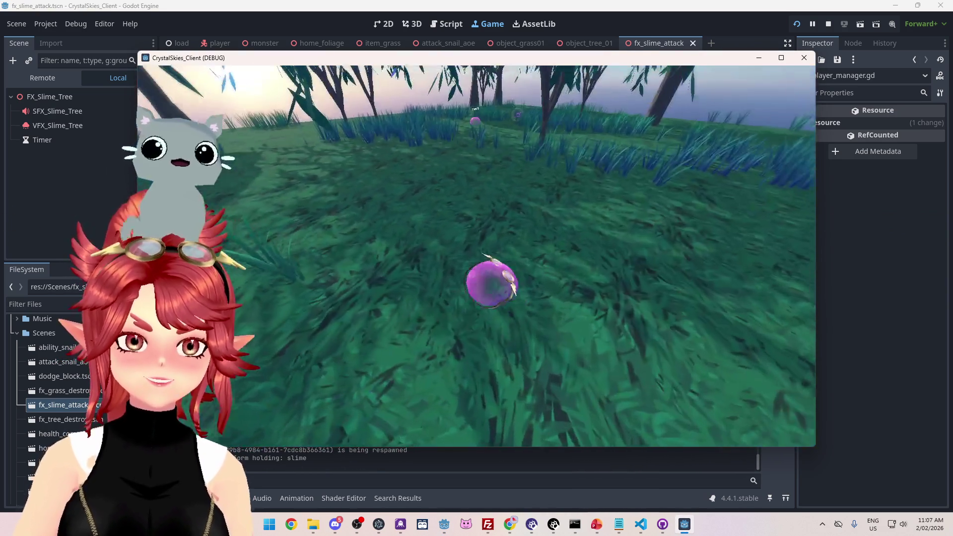
# - Move the slime toward the other player and attack them again
pyautogui.press('Escape')
pyautogui.click(821, 277)
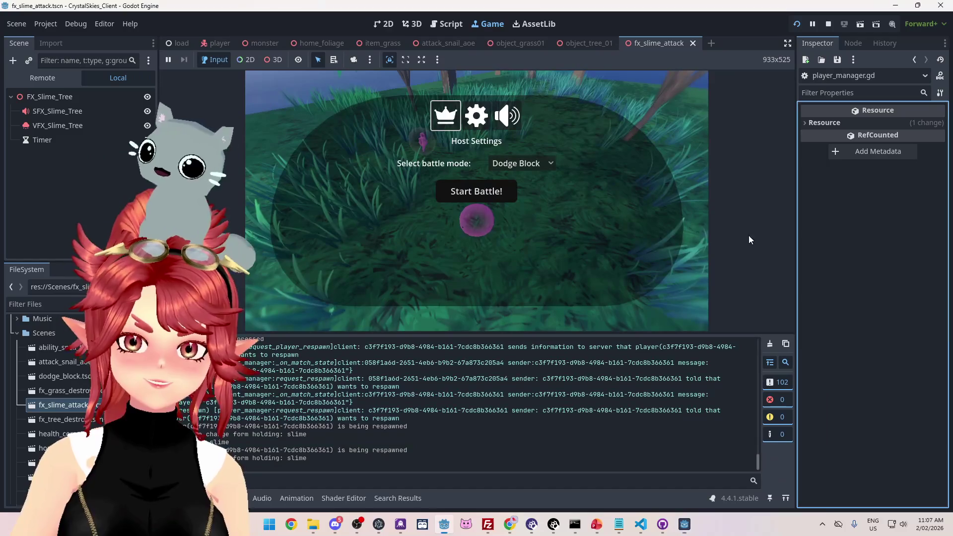
pyautogui.press('Escape')
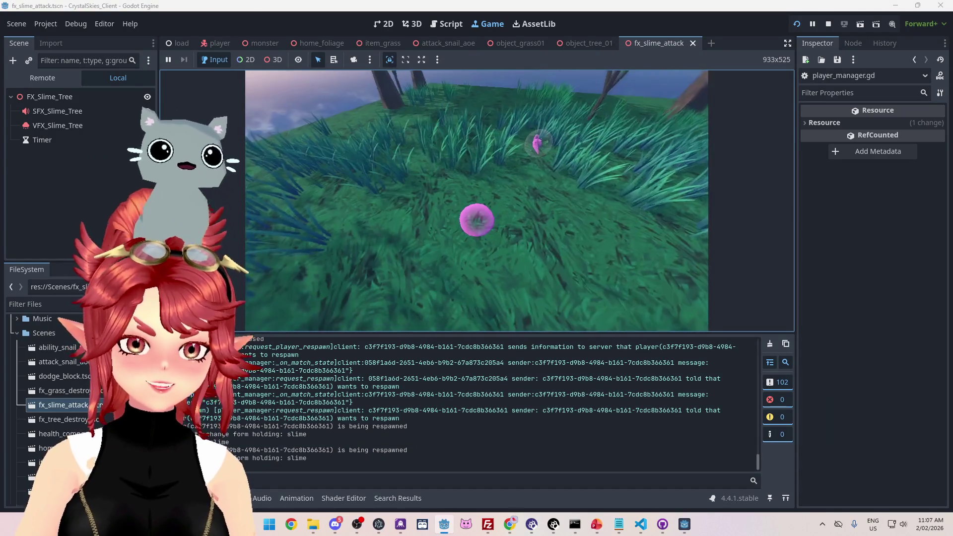
pyautogui.press('w')
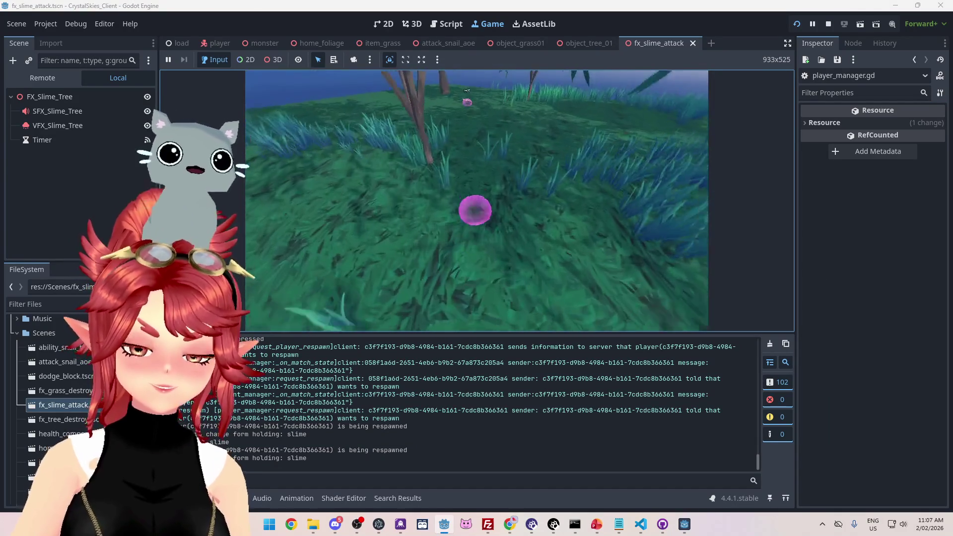
pyautogui.press('space')
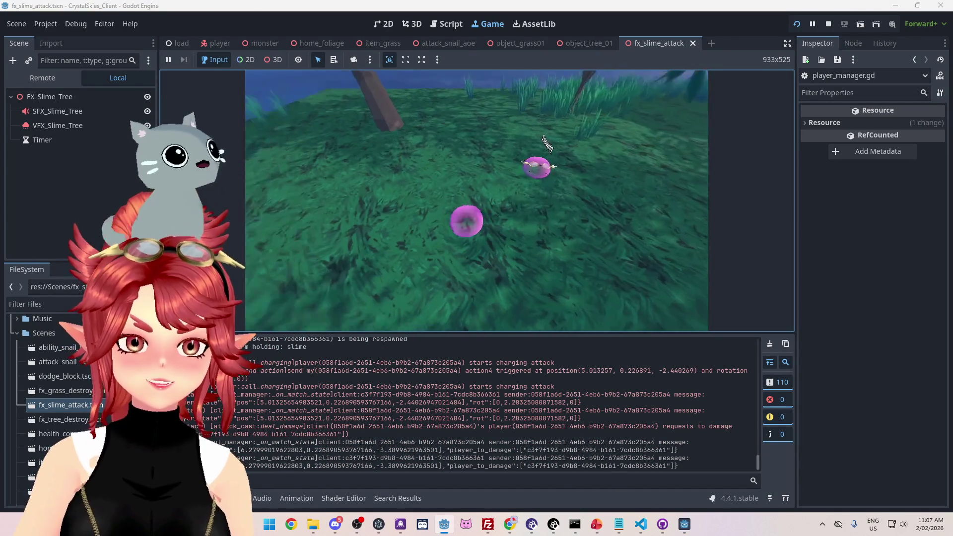
pyautogui.press('Escape')
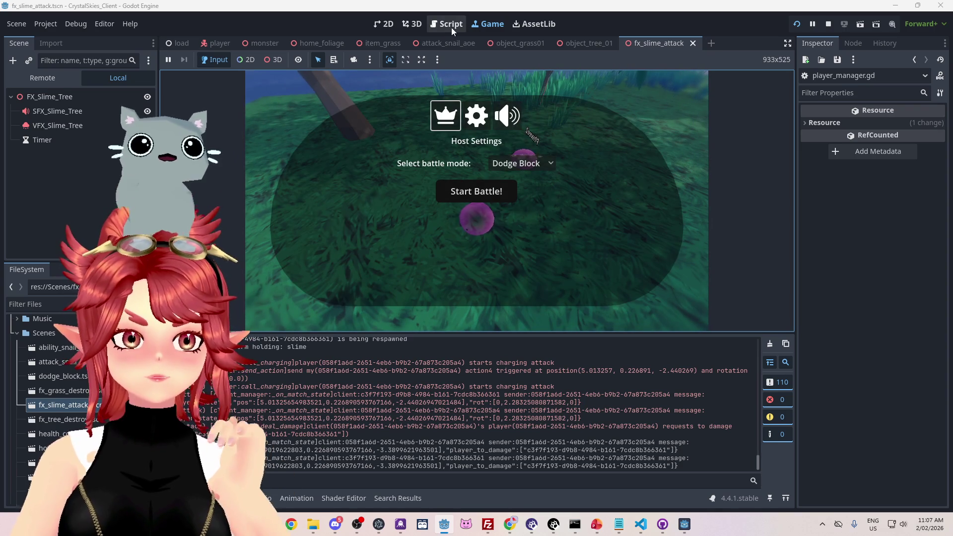
# - Return to handle_attacking in the player script's attack code
pyautogui.click(450, 28)
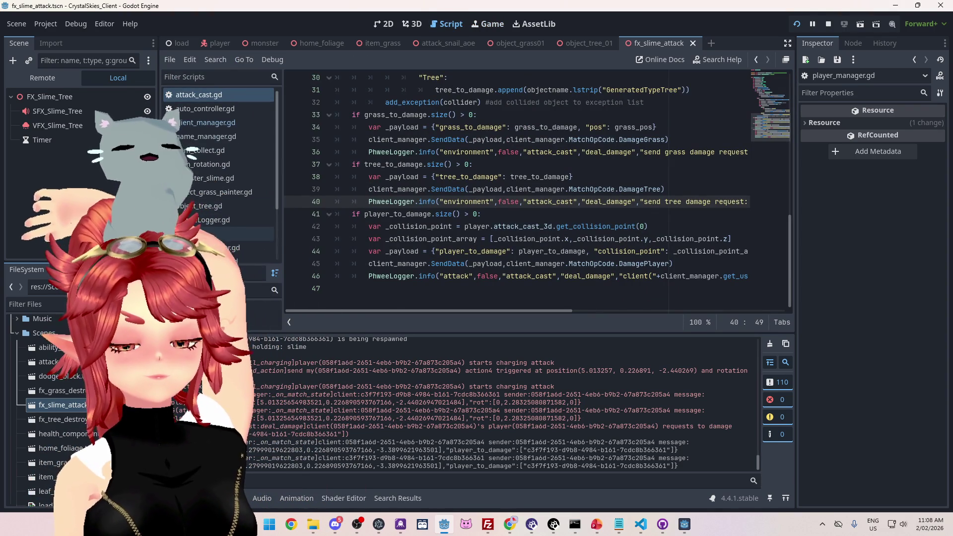
pyautogui.hotkey('alt', 'Left')
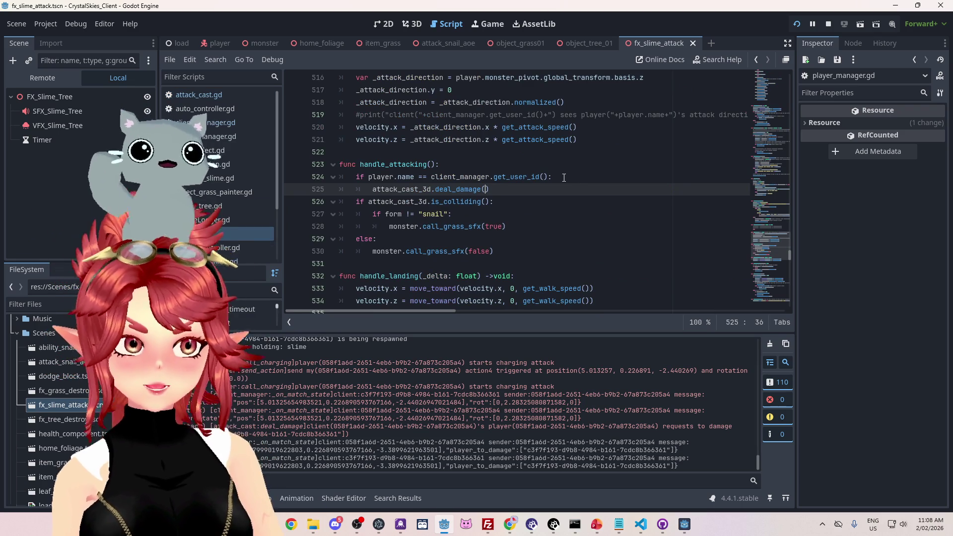
pyautogui.scroll(-2, 612, 231)
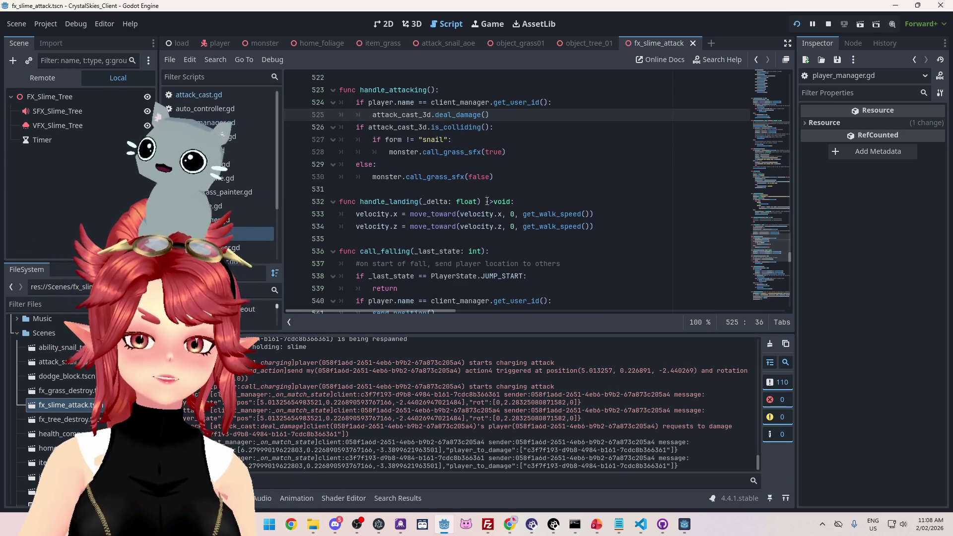
pyautogui.scroll(1, 437, 175)
pyautogui.moveTo(373, 128); pyautogui.dragTo(435, 124)
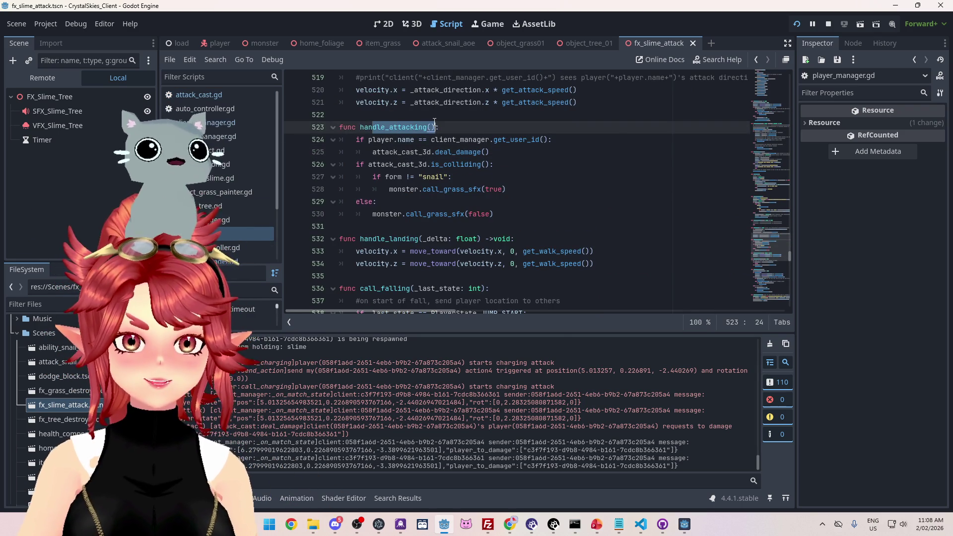
# - Select the else branch on lines 529–530 calling monster.call_grass_sfx(false) and delete it
pyautogui.moveTo(383, 214); pyautogui.dragTo(506, 215)
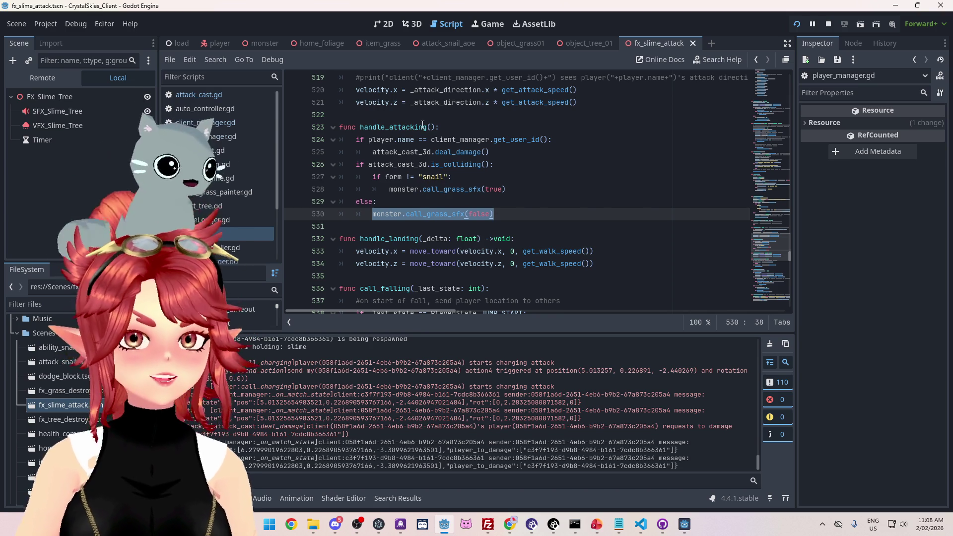
pyautogui.click(388, 214)
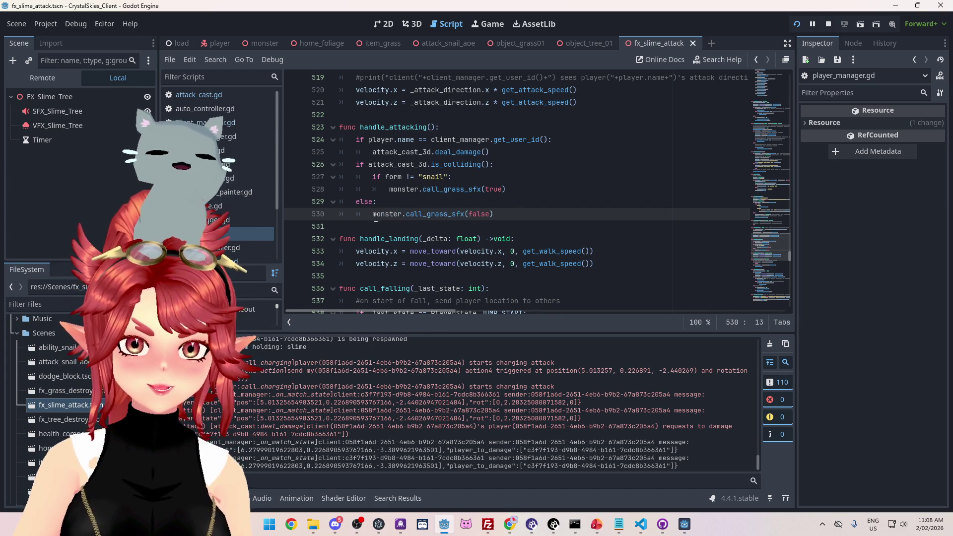
pyautogui.moveTo(373, 214); pyautogui.dragTo(518, 215)
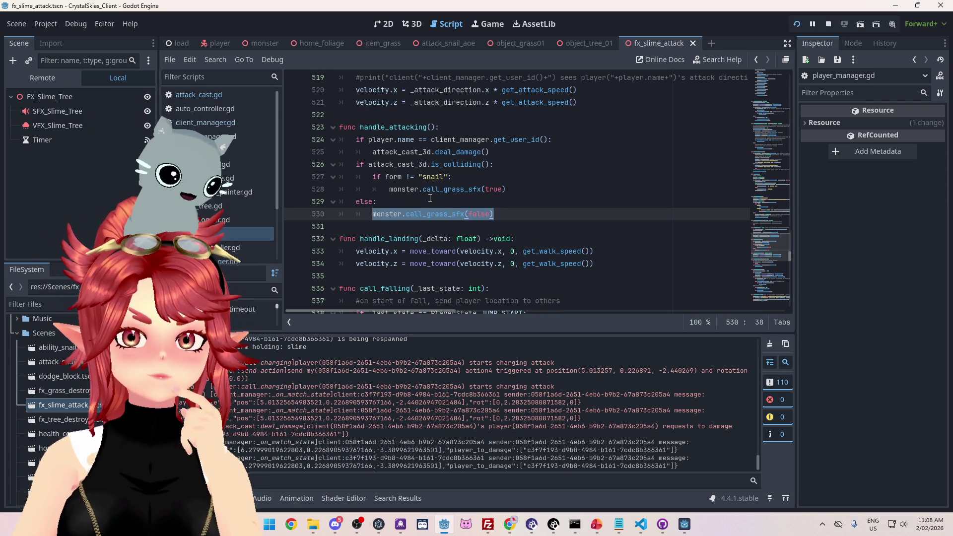
pyautogui.click(381, 214)
pyautogui.moveTo(373, 214); pyautogui.dragTo(500, 216)
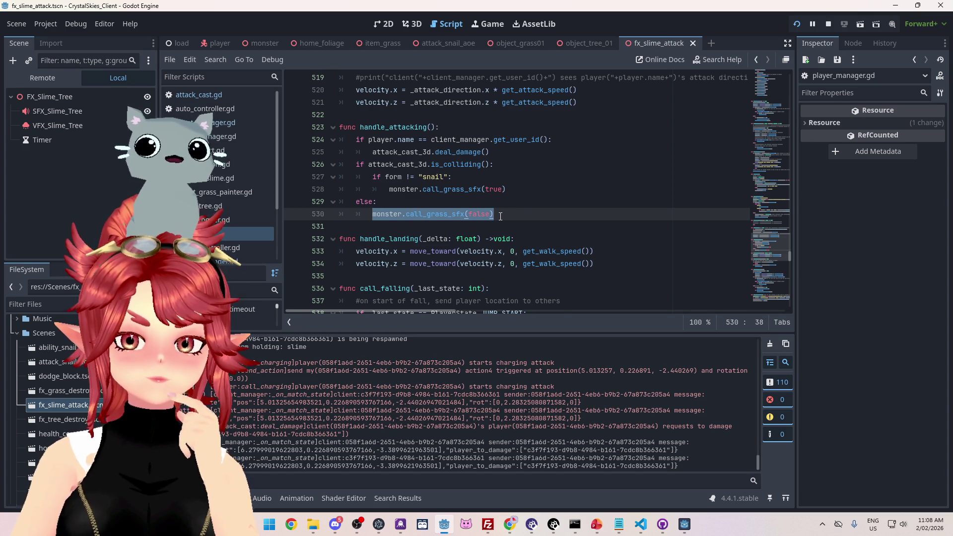
pyautogui.click(464, 219)
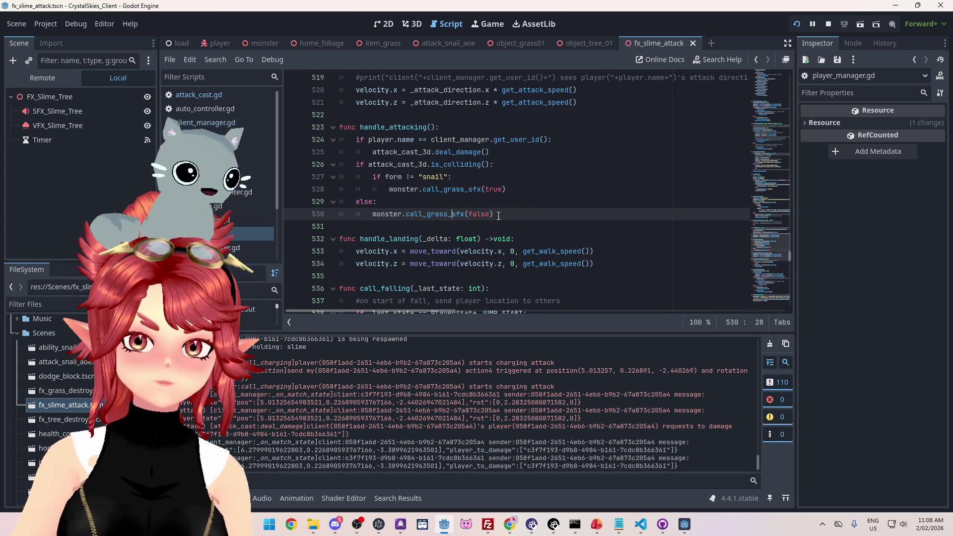
pyautogui.moveTo(494, 214); pyautogui.dragTo(372, 214)
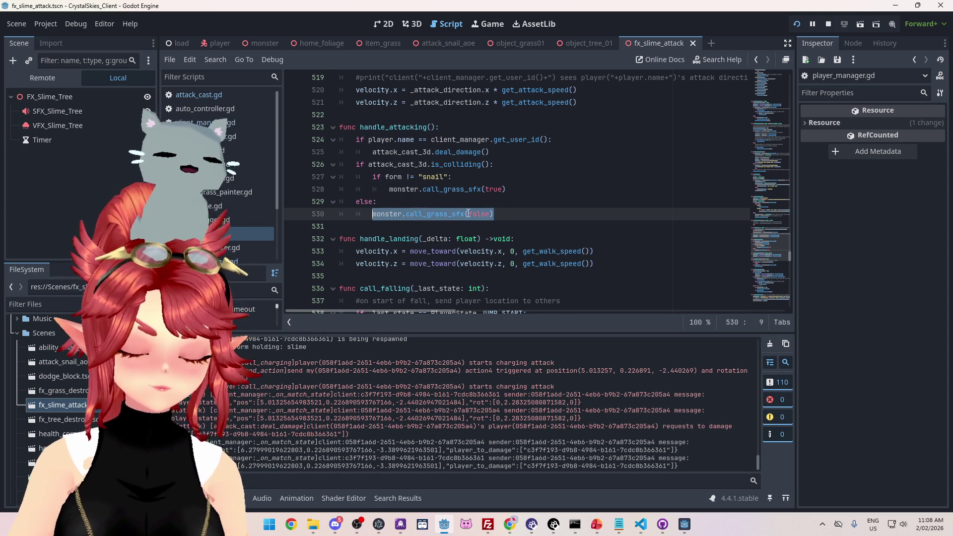
pyautogui.click(828, 24)
pyautogui.moveTo(494, 214); pyautogui.dragTo(335, 201)
pyautogui.hotkey('ctrl', 'c')
pyautogui.press('BackSpace')
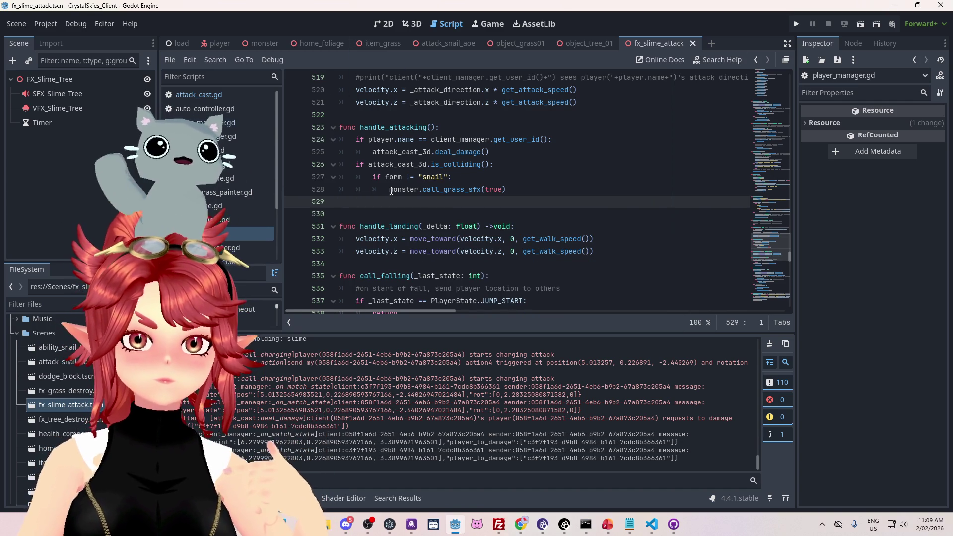
# - Jump to destroy_grass in game_manager.gd and remove its blank line 388
pyautogui.click(218, 122)
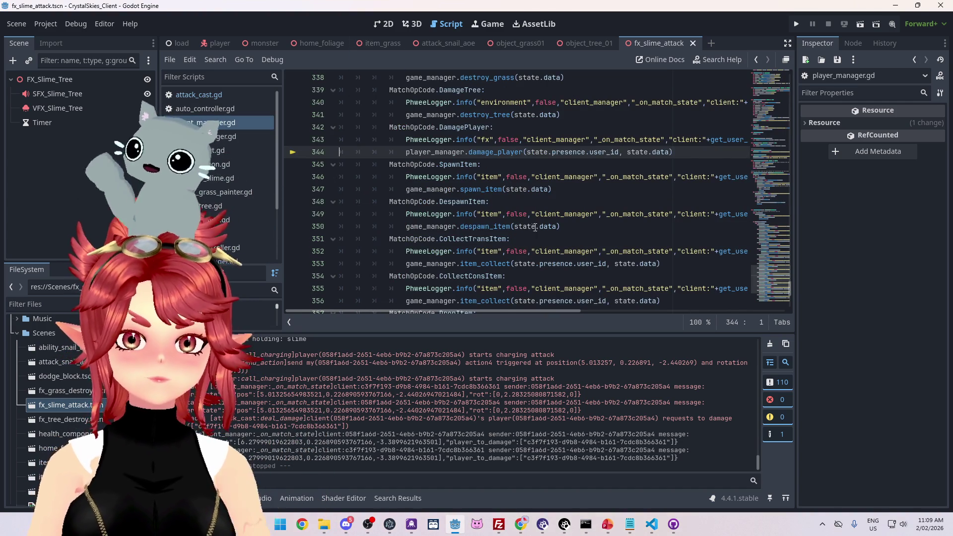
pyautogui.scroll(2, 470, 156)
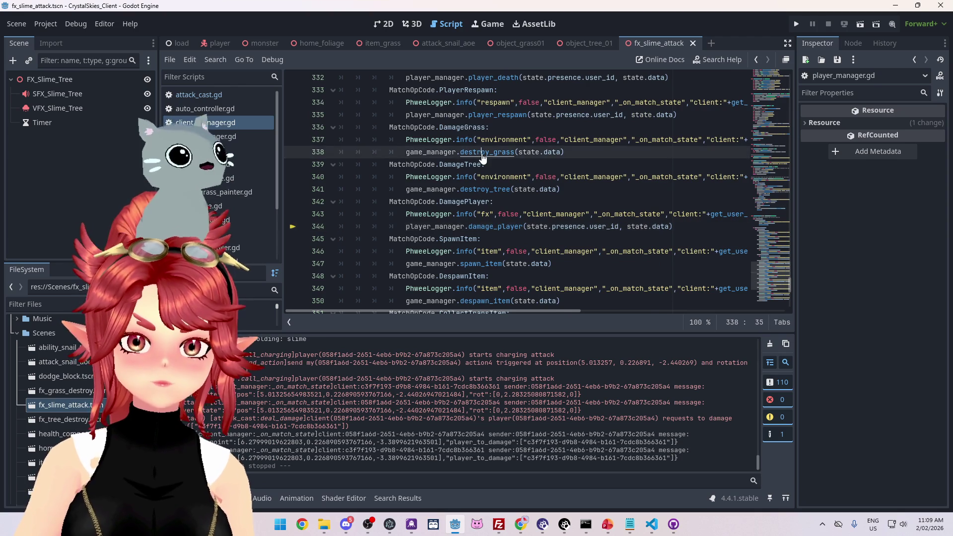
pyautogui.keyDown('ctrl'); pyautogui.click(455, 165); pyautogui.keyUp('ctrl')
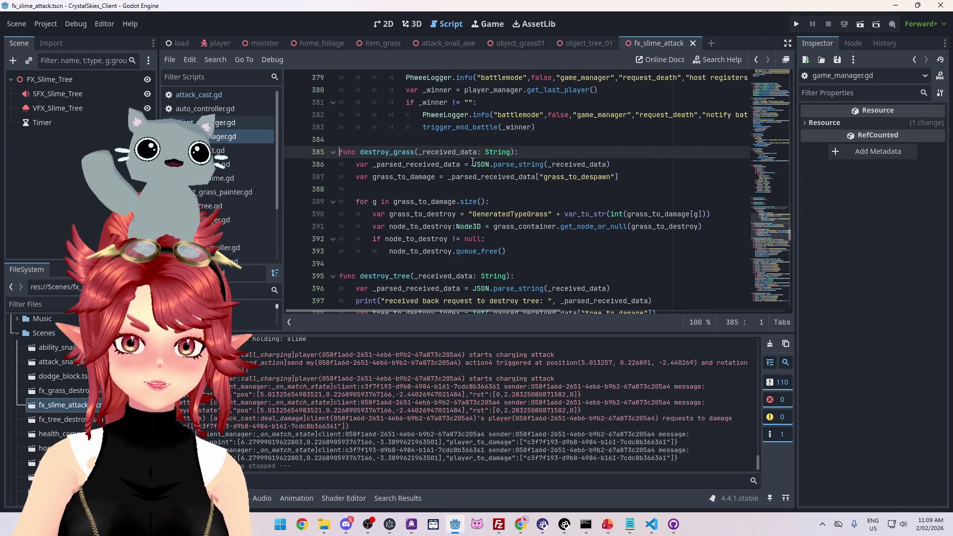
pyautogui.click(406, 190)
pyautogui.press('BackSpace')
pyautogui.press('BackSpace')
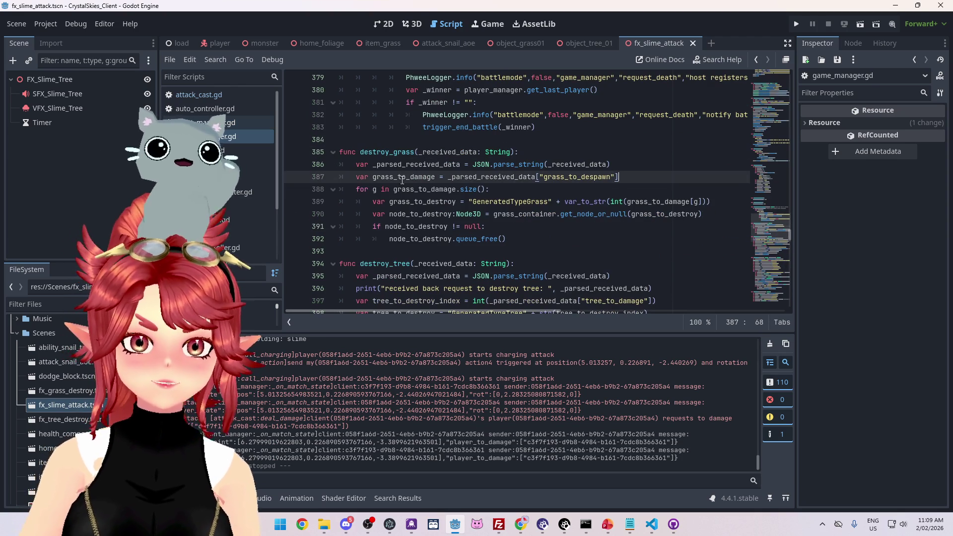
# - Paste monster.call_grass_sfx(false) on a new line after line 390, then open the monster script
pyautogui.click(535, 240)
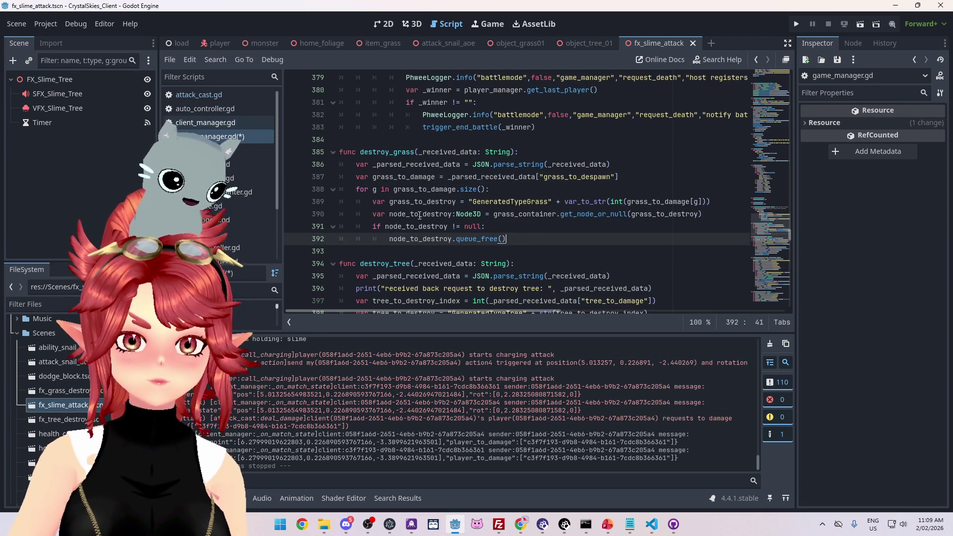
pyautogui.click(704, 214)
pyautogui.press('Return')
pyautogui.hotkey('ctrl', 'v')
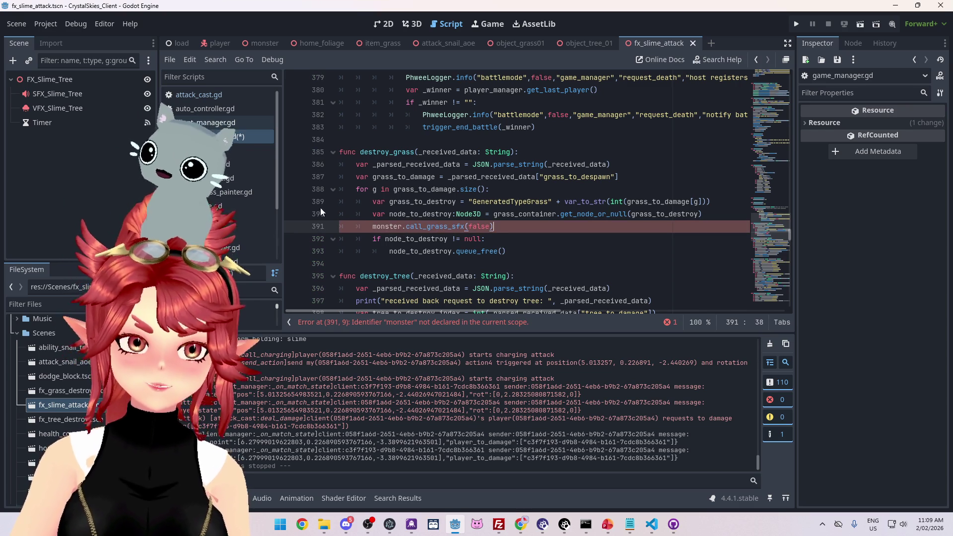
pyautogui.scroll(-1, 218, 173)
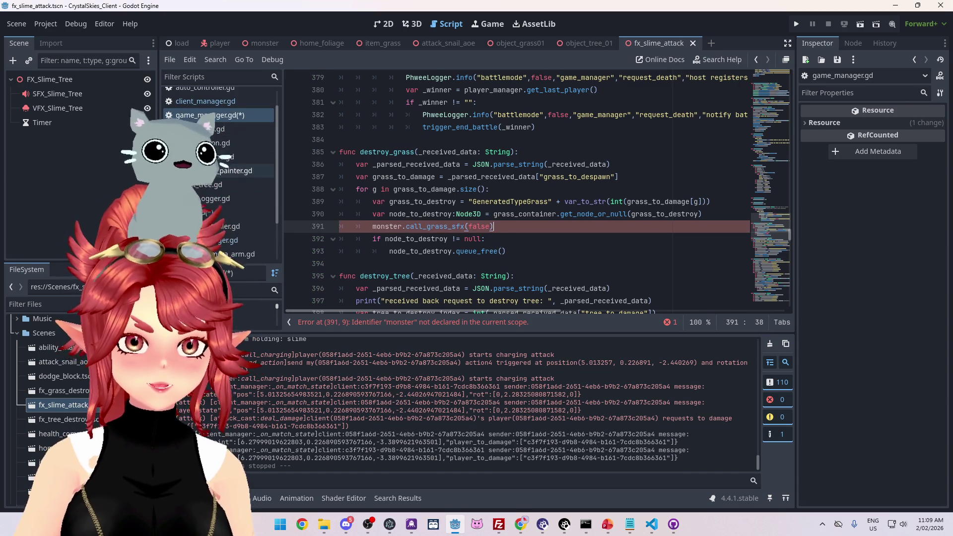
pyautogui.click(238, 157)
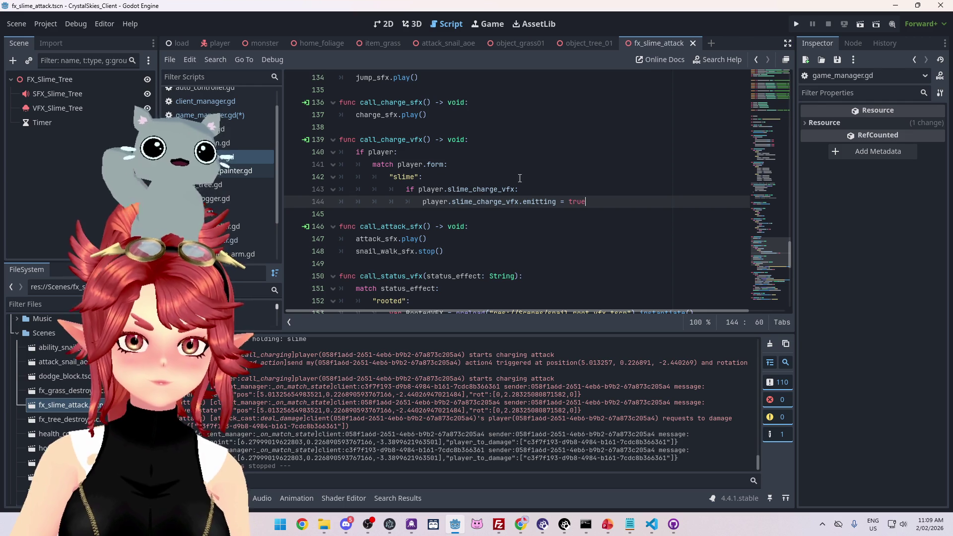
# - Search the script for call_grass and switch to the monster scene
pyautogui.scroll(2, 425, 186)
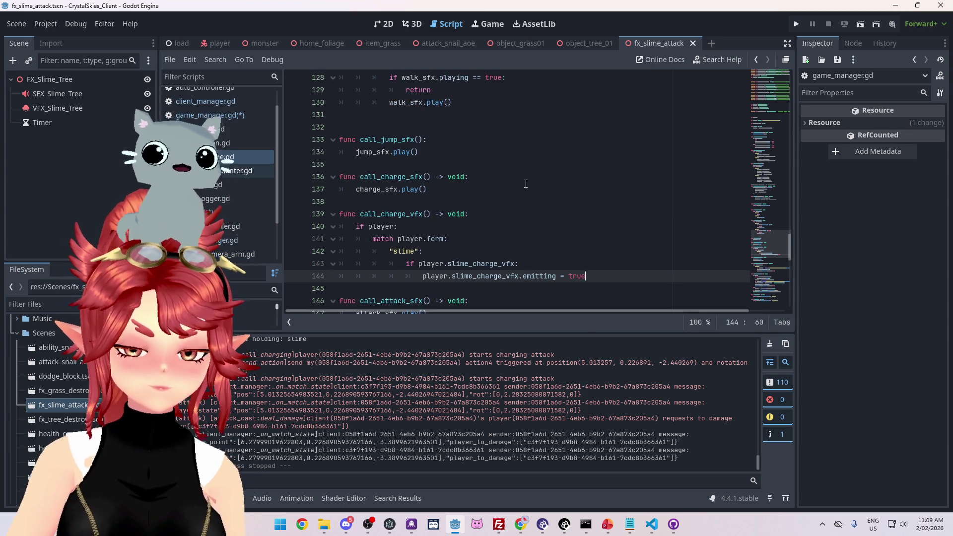
pyautogui.hotkey('ctrl', 'f')
pyautogui.write('call_')
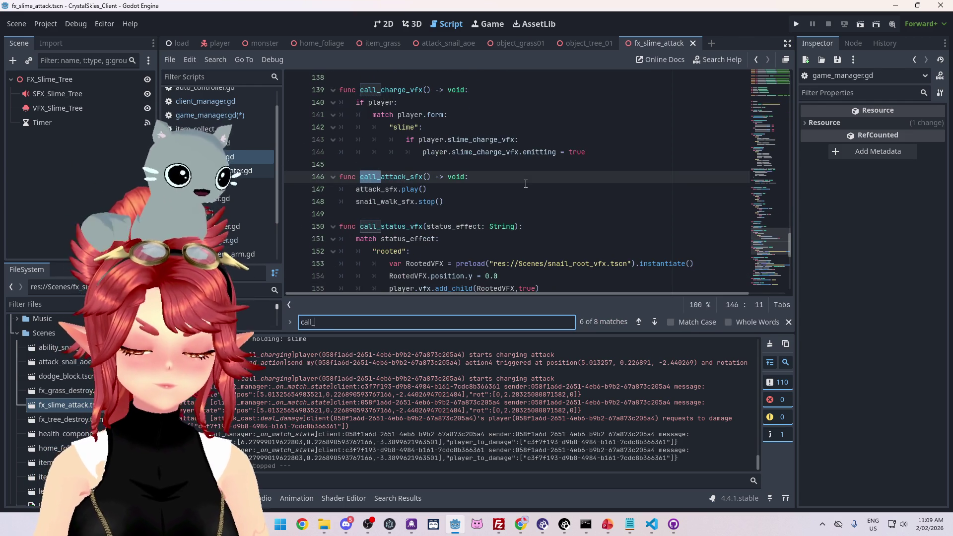
pyautogui.write('grass')
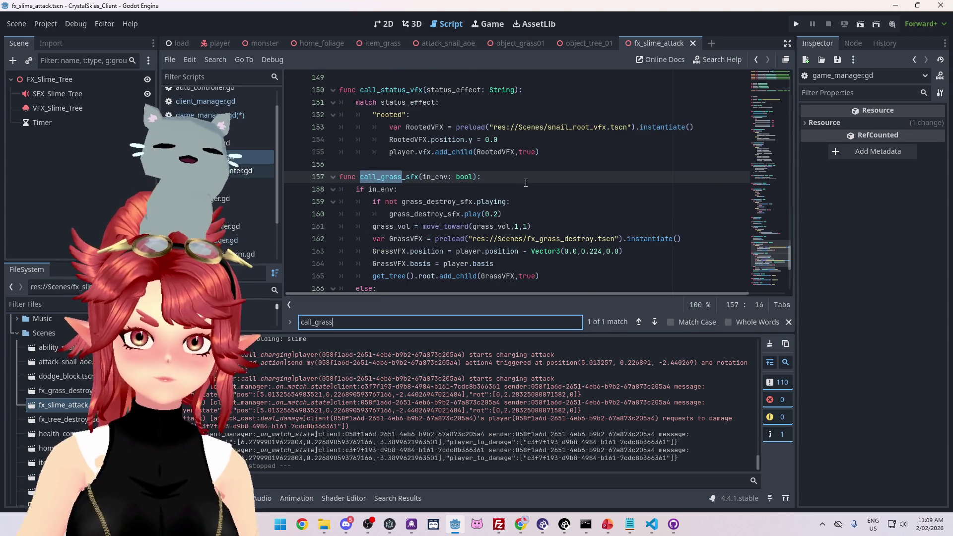
pyautogui.scroll(-1, 495, 181)
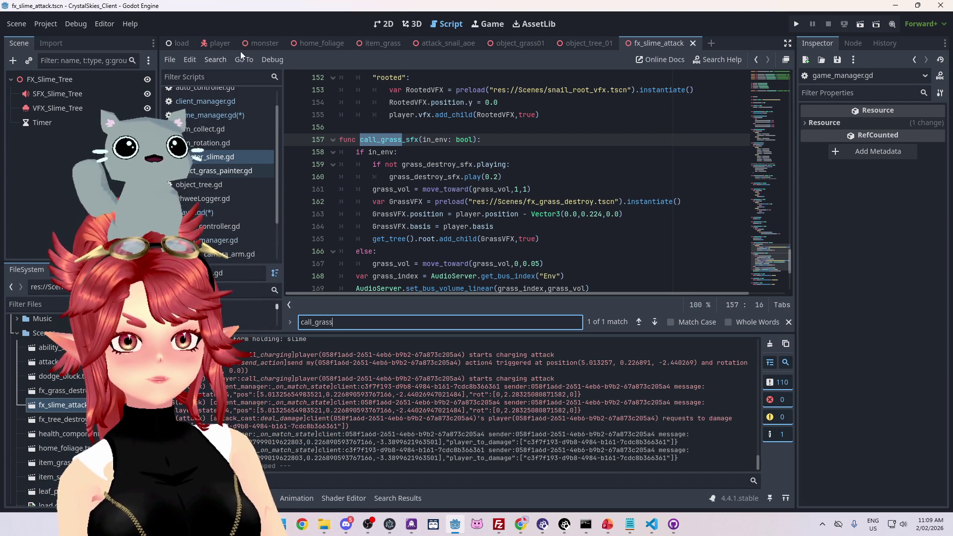
pyautogui.click(264, 43)
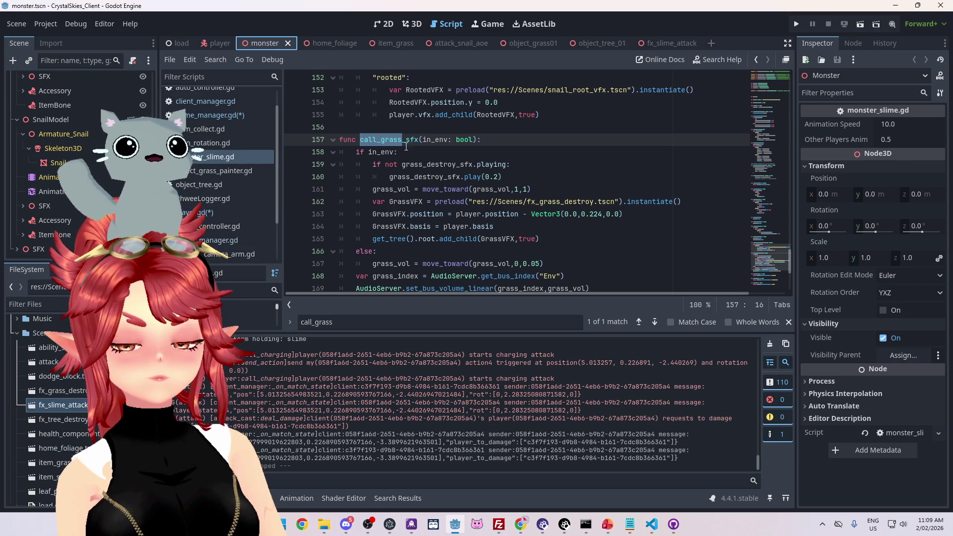
# - Review the GrassVFX lines 162–165 in call_grass_sfx and insert a new line after line 161
pyautogui.moveTo(402, 164); pyautogui.dragTo(472, 167)
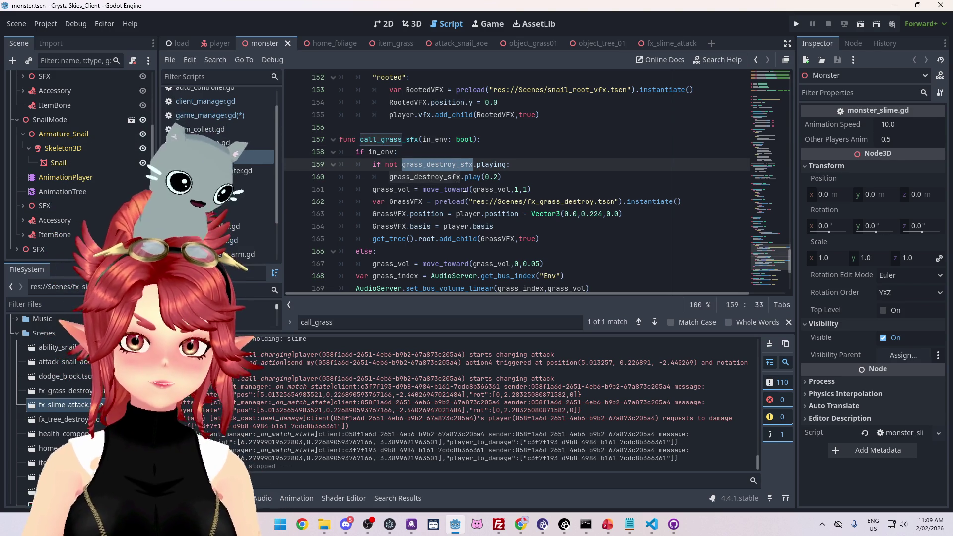
pyautogui.moveTo(390, 201); pyautogui.dragTo(694, 199)
pyautogui.press('End')
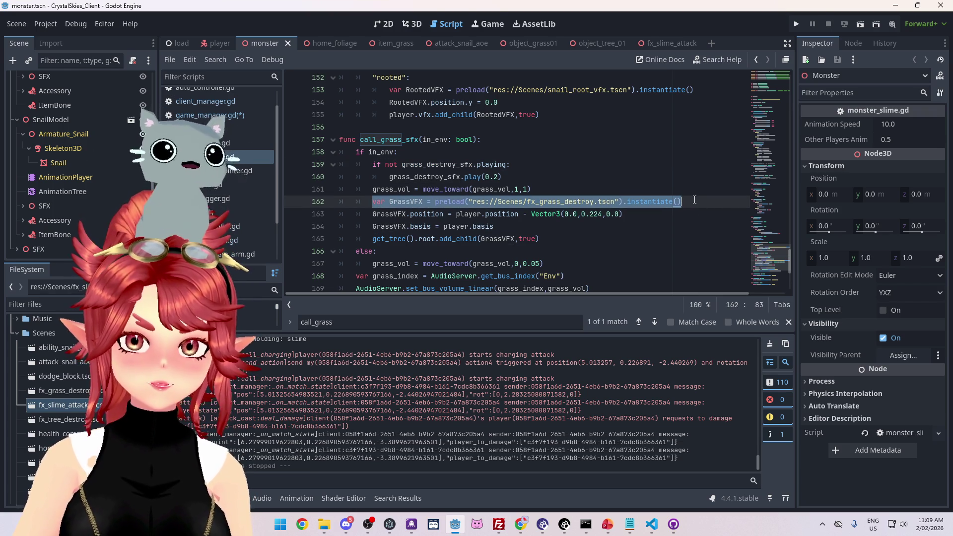
pyautogui.moveTo(694, 200); pyautogui.dragTo(681, 234)
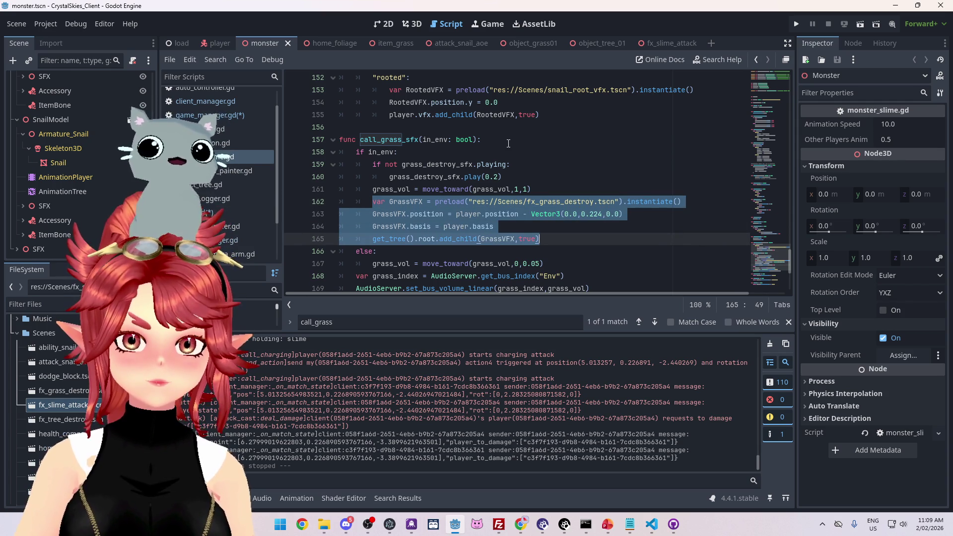
pyautogui.click(508, 144)
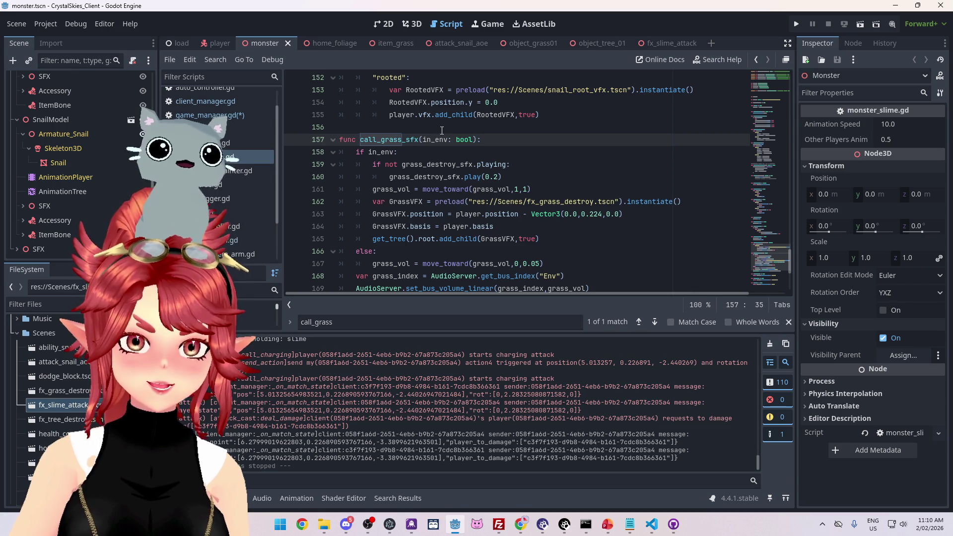
pyautogui.scroll(-1, 441, 129)
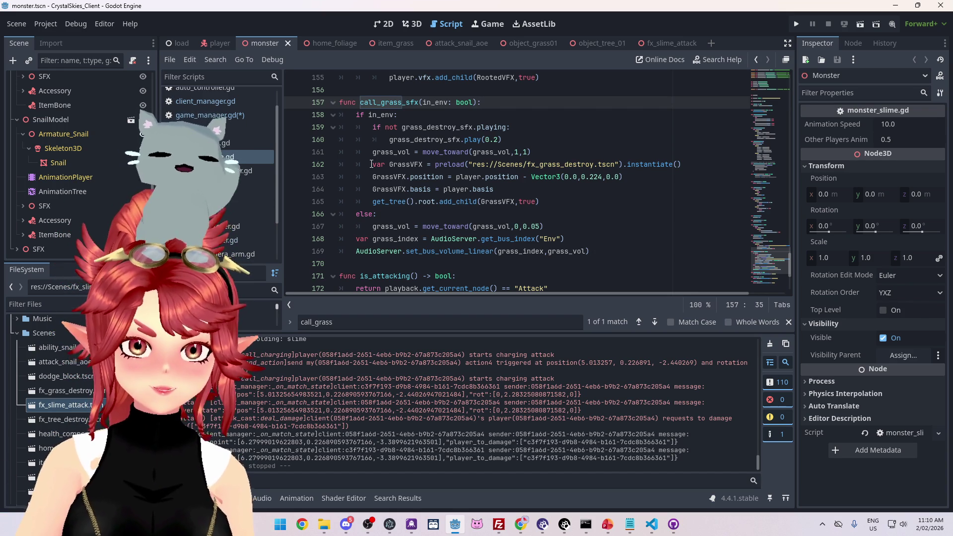
pyautogui.moveTo(373, 164)
pyautogui.mouseDown()
pyautogui.moveTo(445, 164)
pyautogui.moveTo(467, 189)
pyautogui.moveTo(493, 189)
pyautogui.mouseUp()
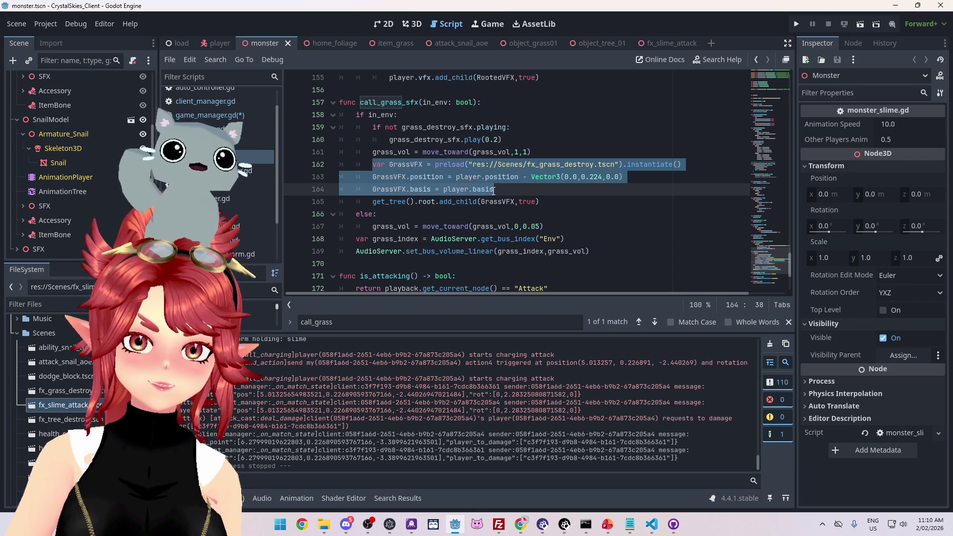
pyautogui.moveTo(494, 190); pyautogui.dragTo(540, 202)
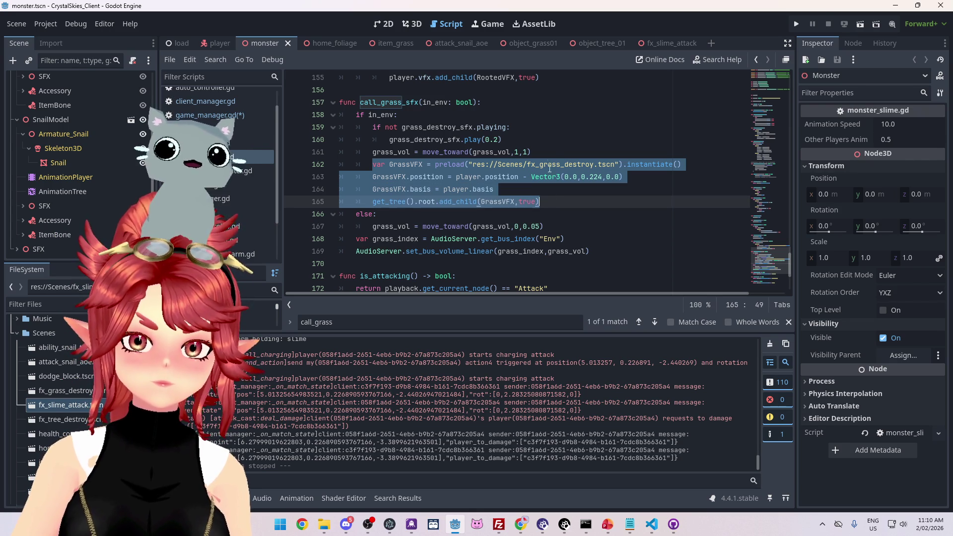
pyautogui.click(554, 153)
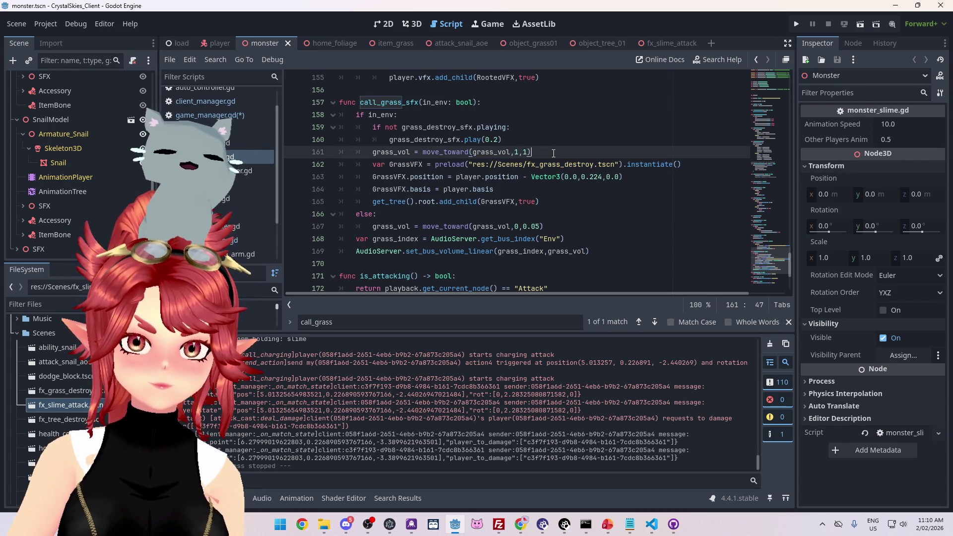
pyautogui.press('Return')
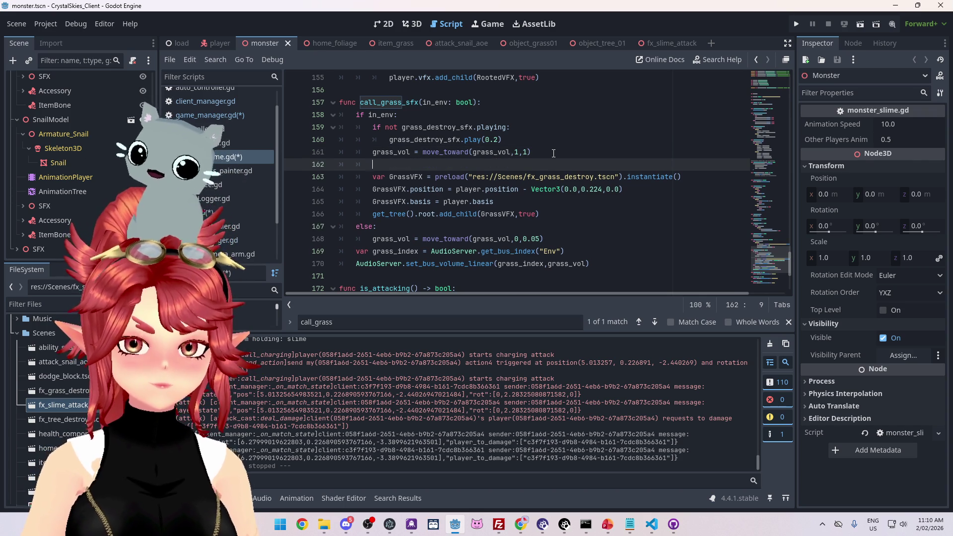
# - Add an if player.form = "snail" check on line 162 and indent lines 163–166 under it
pyautogui.write('if player')
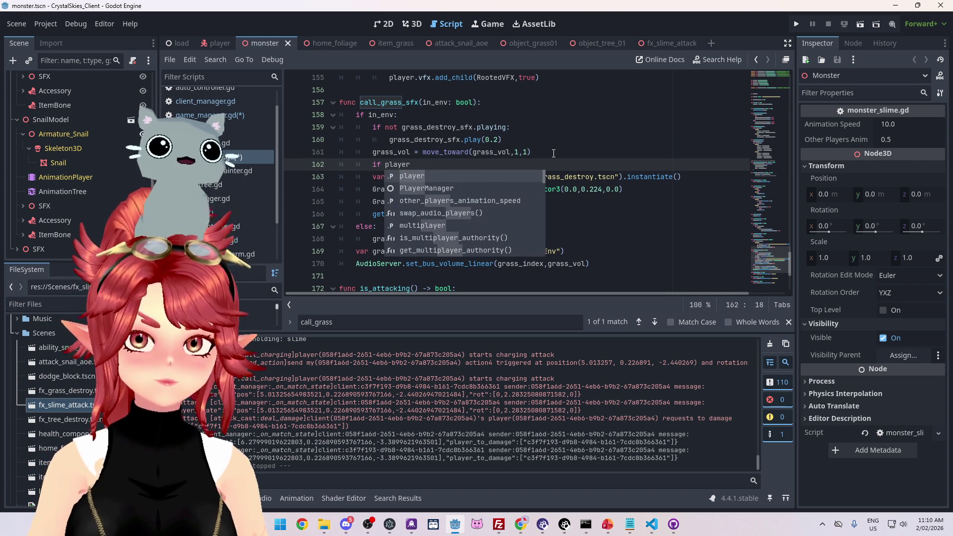
pyautogui.write('.form = "')
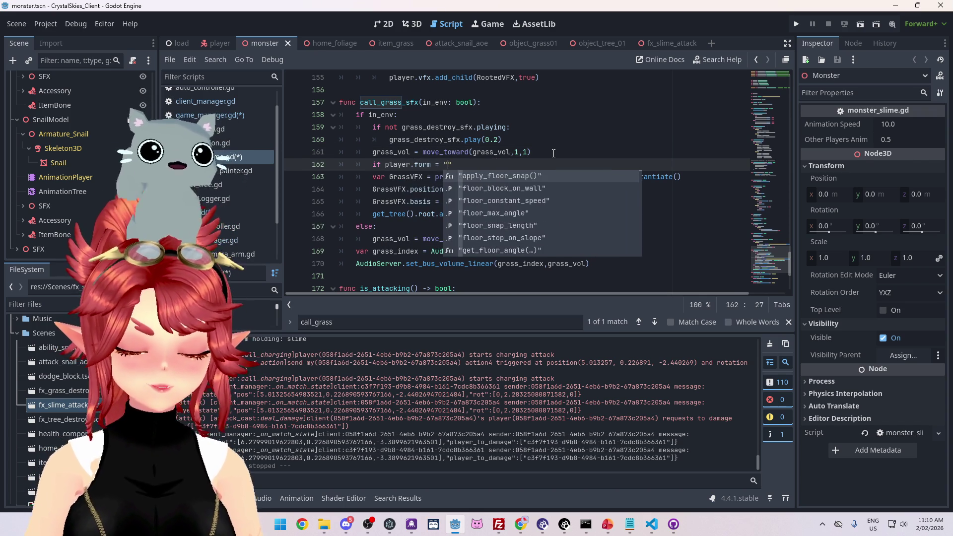
pyautogui.press('Escape')
pyautogui.write('snail":')
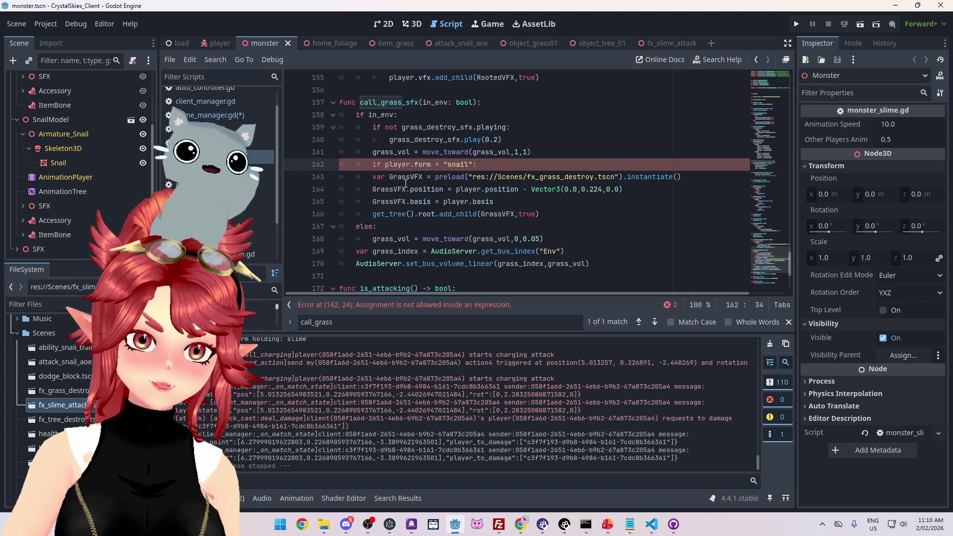
pyautogui.moveTo(405, 182)
pyautogui.mouseDown()
pyautogui.moveTo(496, 178)
pyautogui.moveTo(526, 214)
pyautogui.moveTo(546, 214)
pyautogui.mouseUp()
pyautogui.press('Tab')
pyautogui.click(516, 152)
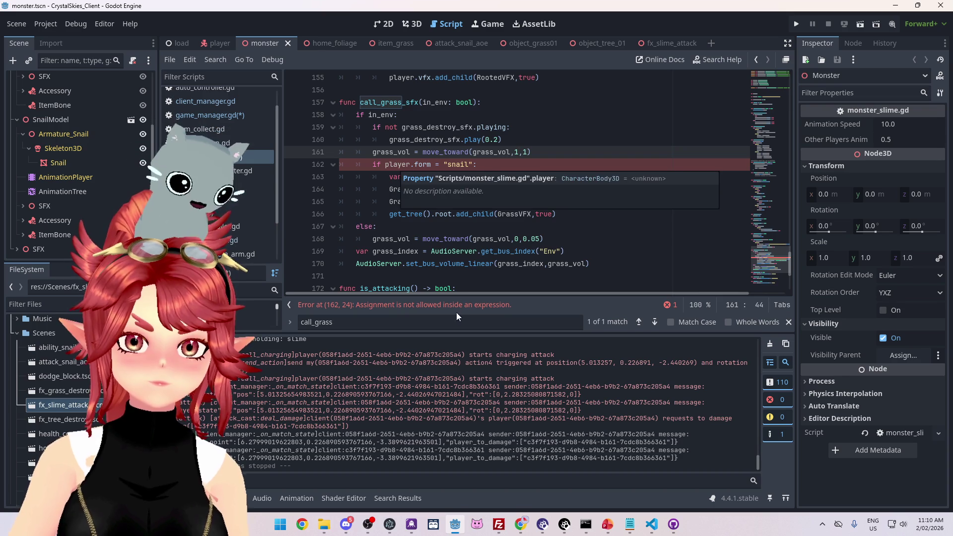
# - Fix the comparison to player.form == "snail" and select the grass effect spawning lines
pyautogui.click(439, 164)
pyautogui.write('=')
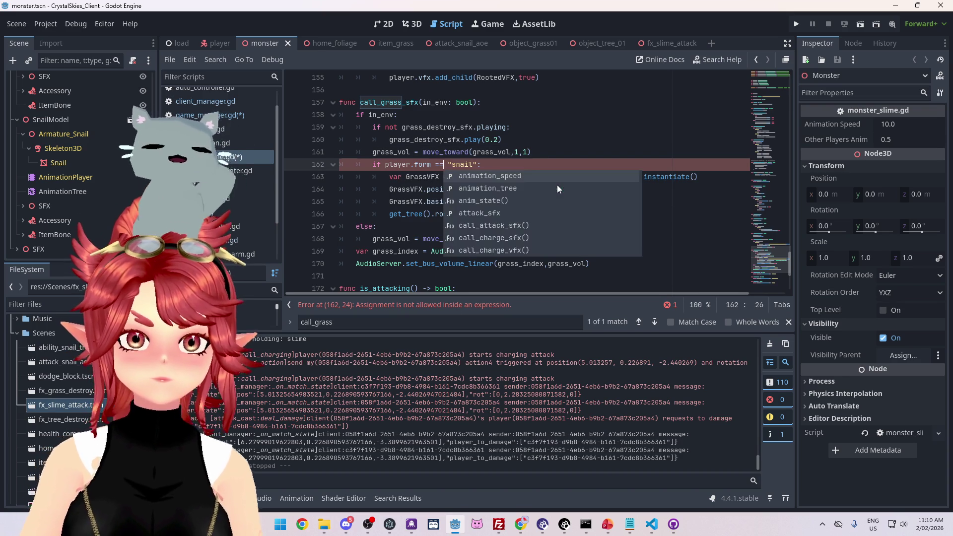
pyautogui.moveTo(389, 177); pyautogui.dragTo(558, 214)
pyautogui.hotkey('ctrl', 'c')
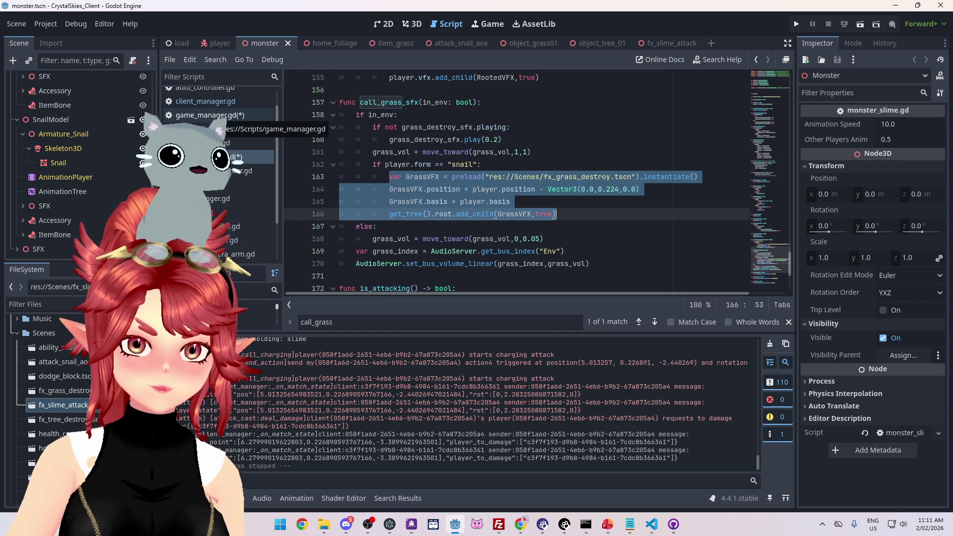
pyautogui.scroll(2, 221, 159)
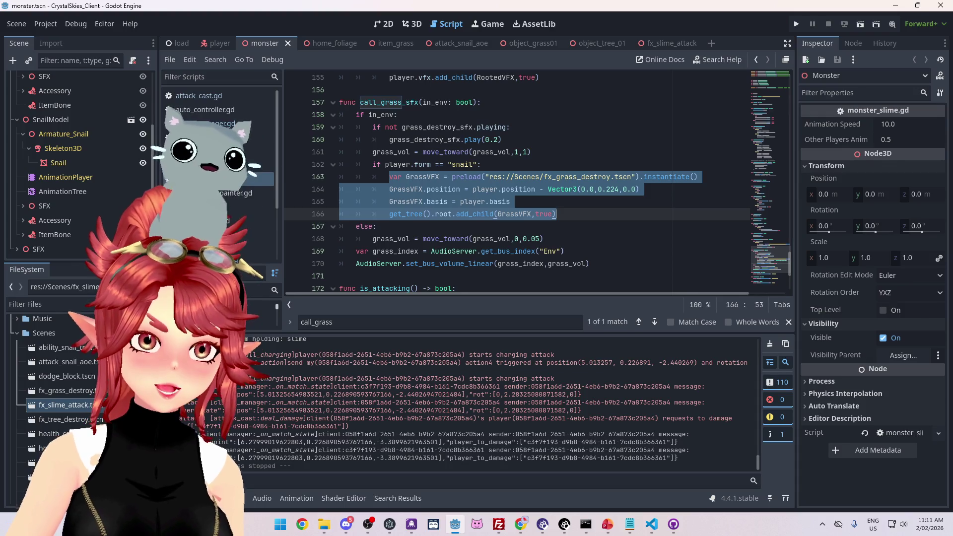
pyautogui.click(219, 138)
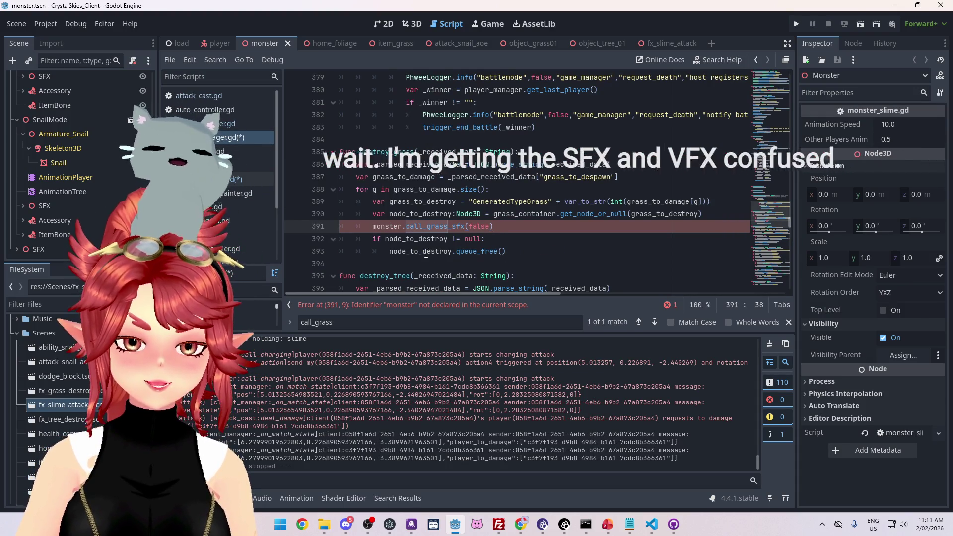
# - Add a grass_destroy_vfx() function below destroy_grass containing the pasted GrassVFX lines
pyautogui.scroll(-1, 397, 226)
pyautogui.click(389, 226)
pyautogui.press('Return')
pyautogui.press('Return')
pyautogui.press('Up')
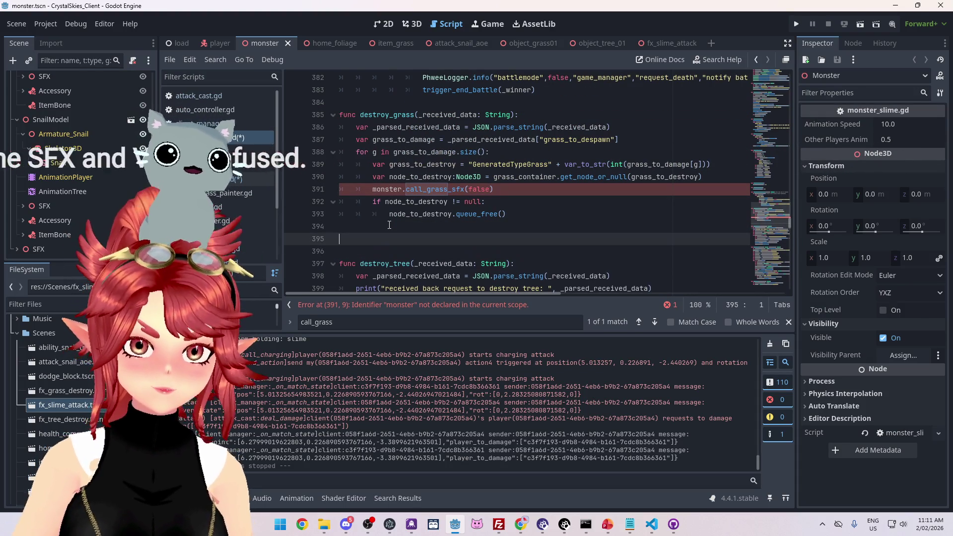
pyautogui.write('func')
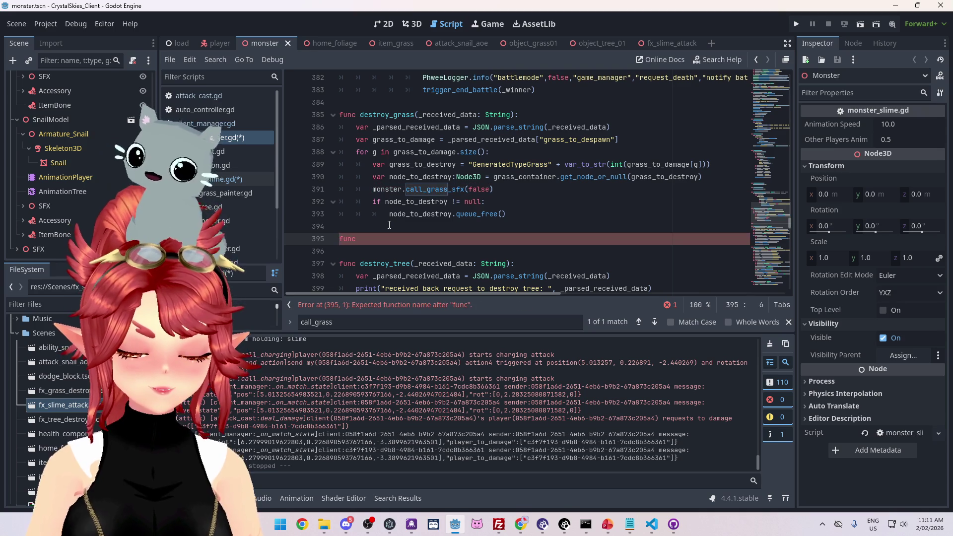
pyautogui.write(' grass_de')
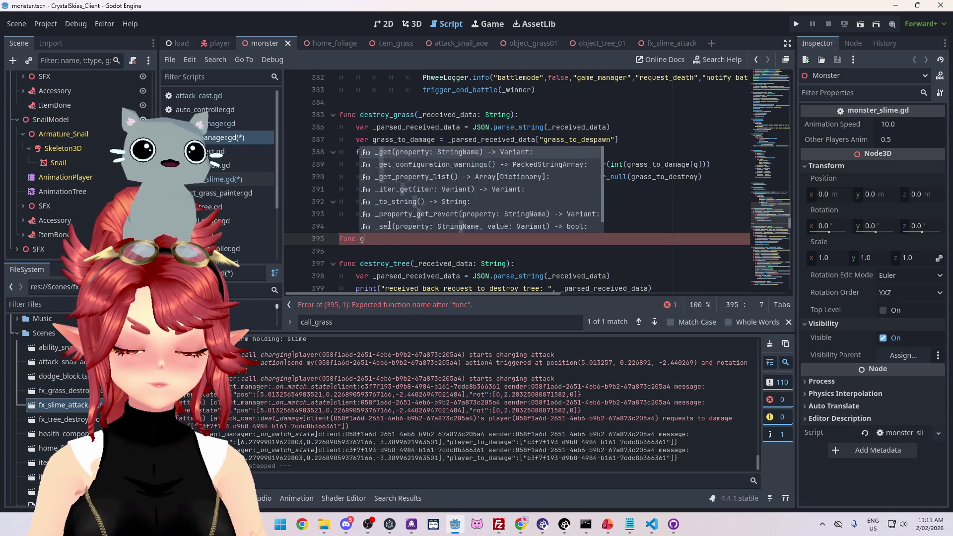
pyautogui.write('stroy_')
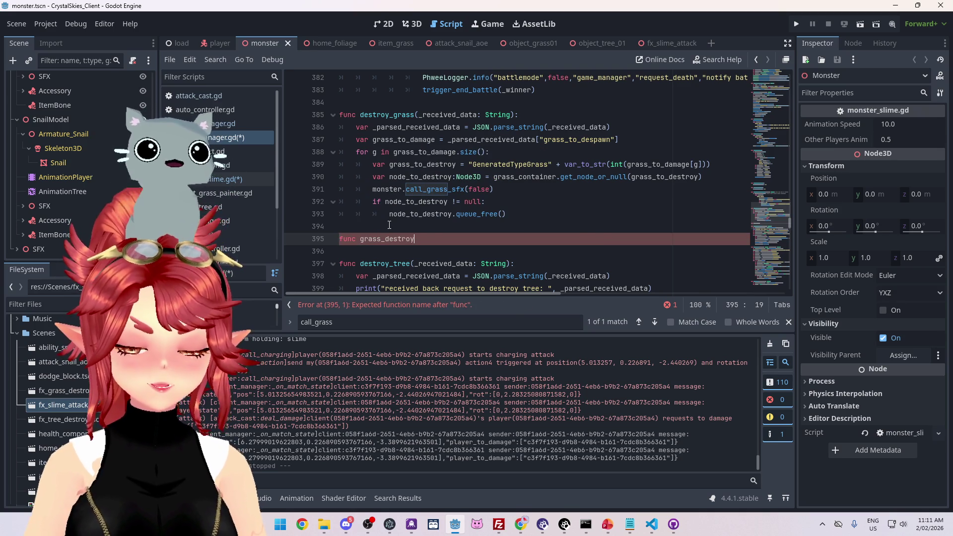
pyautogui.write('vfx():')
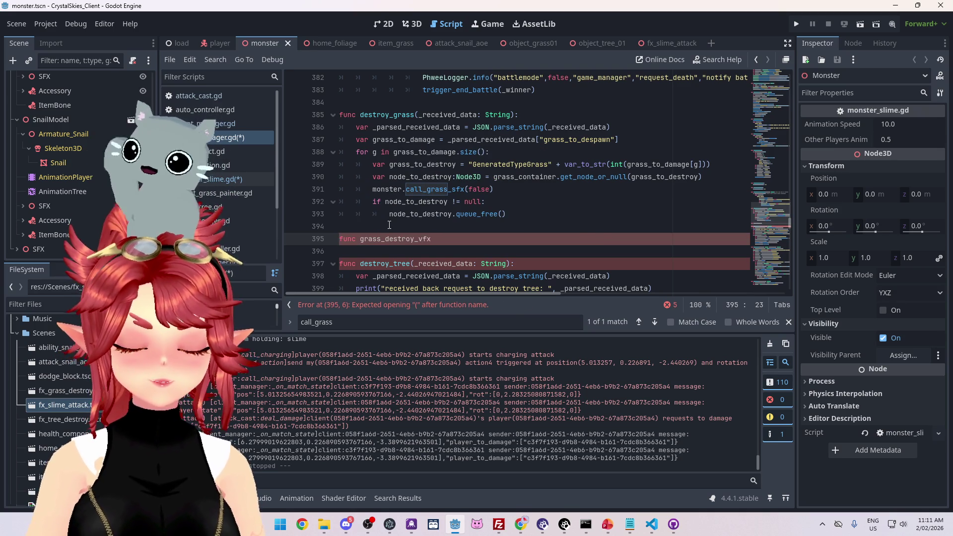
pyautogui.press('Return')
pyautogui.hotkey('ctrl', 'v')
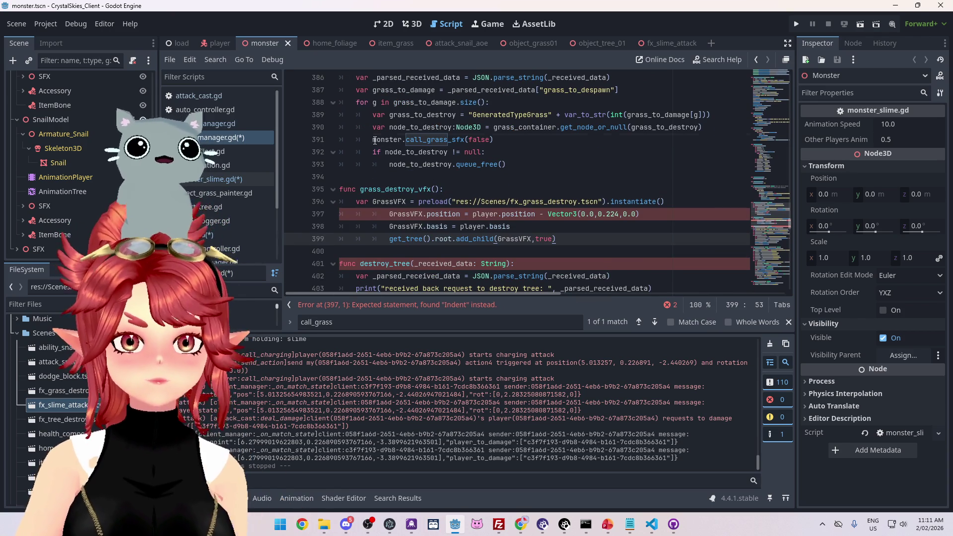
# - Change line 391's monster.call_grass_sfx call toward grass_destroy_vfx, then undo the last edit
pyautogui.click(405, 139)
pyautogui.press('BackSpace')
pyautogui.press('BackSpace')
pyautogui.press('BackSpace')
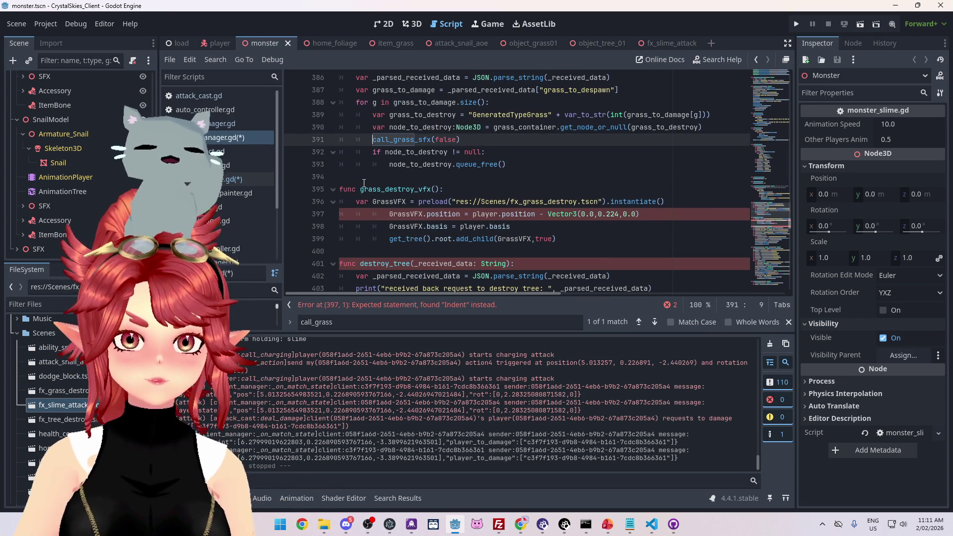
pyautogui.moveTo(361, 190); pyautogui.dragTo(429, 188)
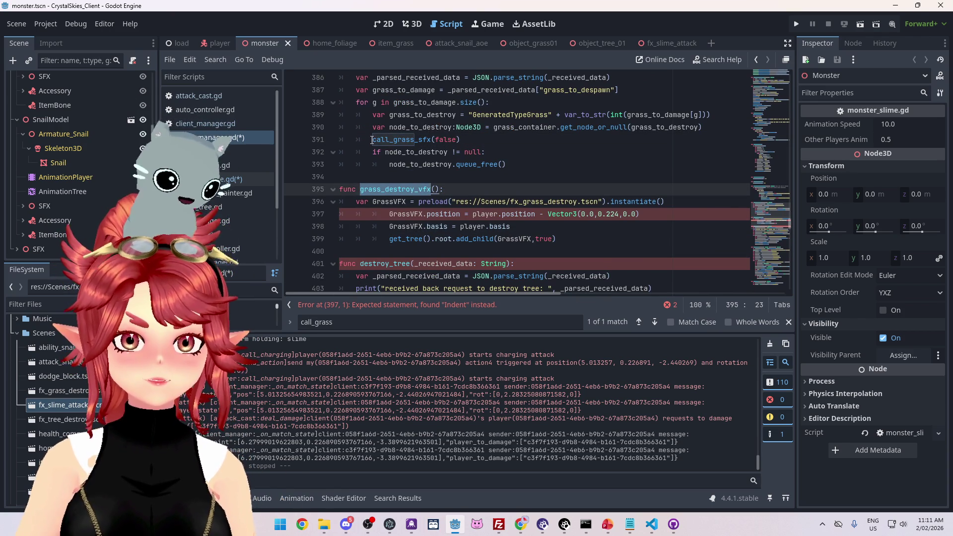
pyautogui.moveTo(373, 140); pyautogui.dragTo(431, 141)
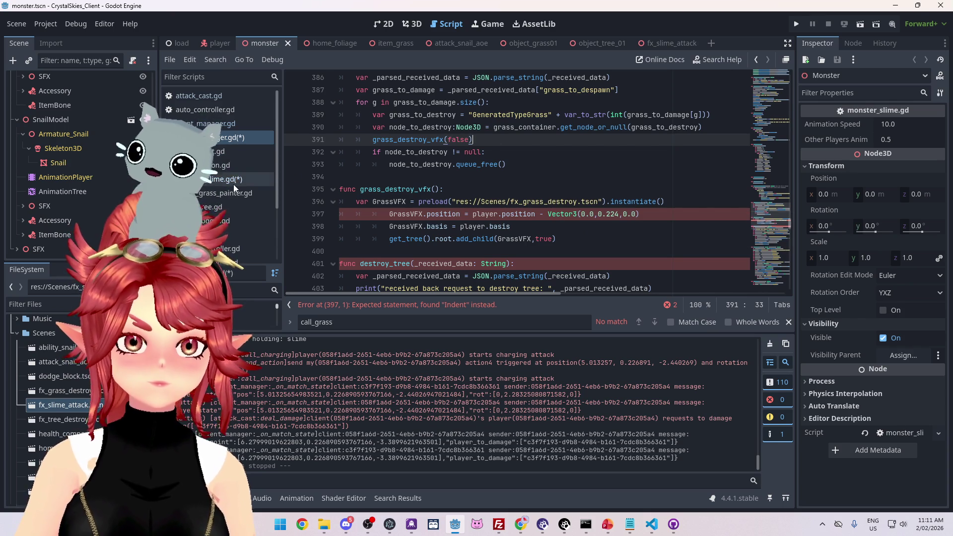
pyautogui.hotkey('ctrl', 'z')
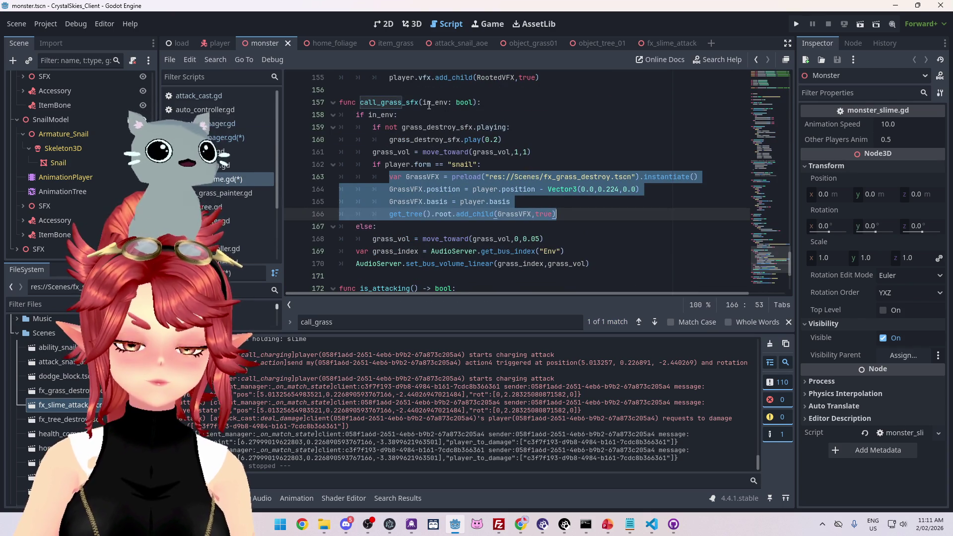
# - Redo the edit so destroy_grass calls grass_destroy_vfx() without an argument
pyautogui.hotkey('ctrl', 'y')
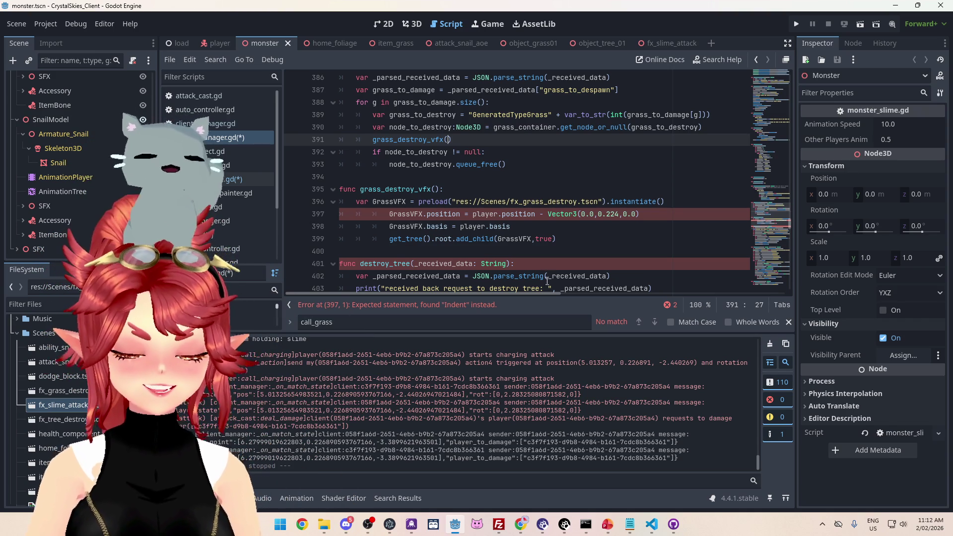
# - Unindent lines 397–399 of grass_destroy_vfx to clear the indent error, then open fx_grass_destroy.tscn
pyautogui.click(586, 236)
pyautogui.click(574, 227)
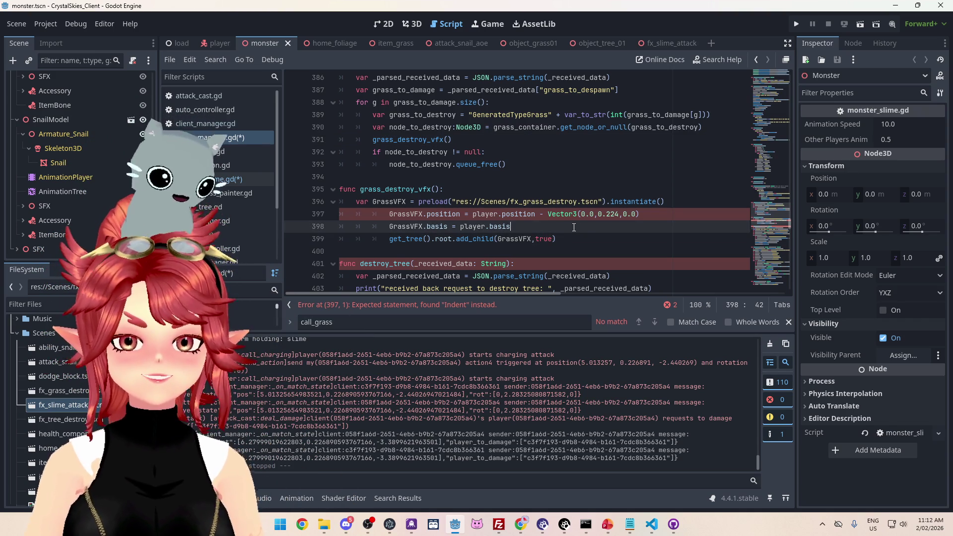
pyautogui.scroll(-1, 590, 216)
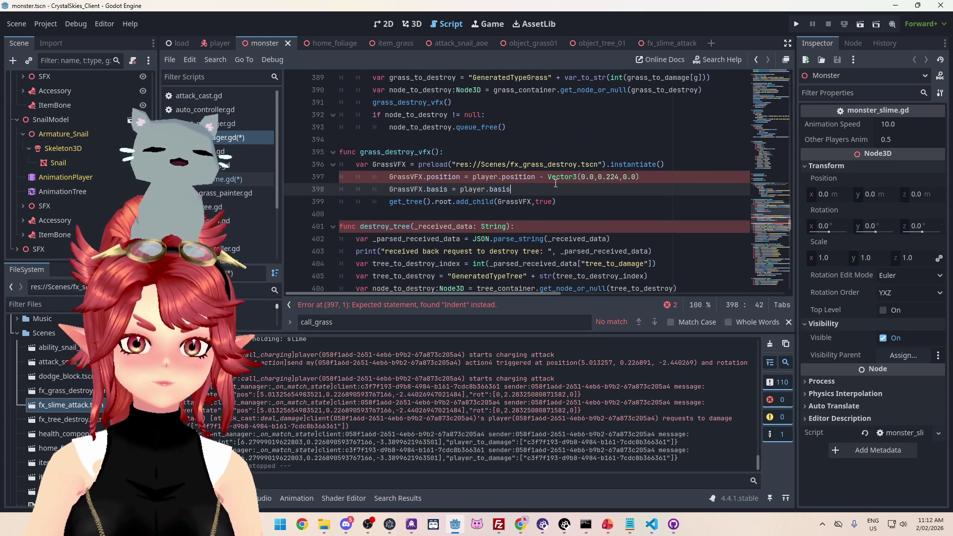
pyautogui.moveTo(385, 177); pyautogui.dragTo(389, 201)
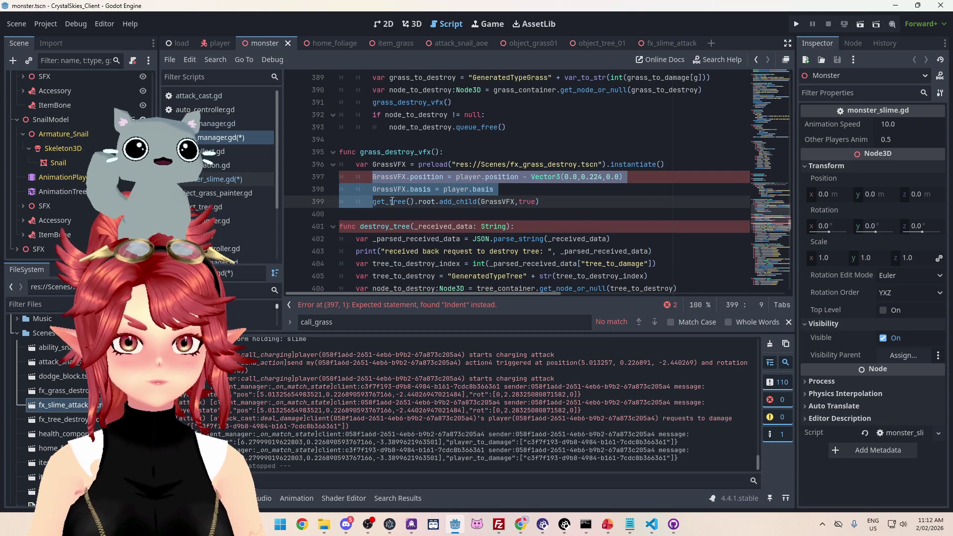
pyautogui.hotkey('shift', 'Tab')
pyautogui.hotkey('shift', 'Tab')
pyautogui.click(536, 189)
pyautogui.moveTo(644, 166)
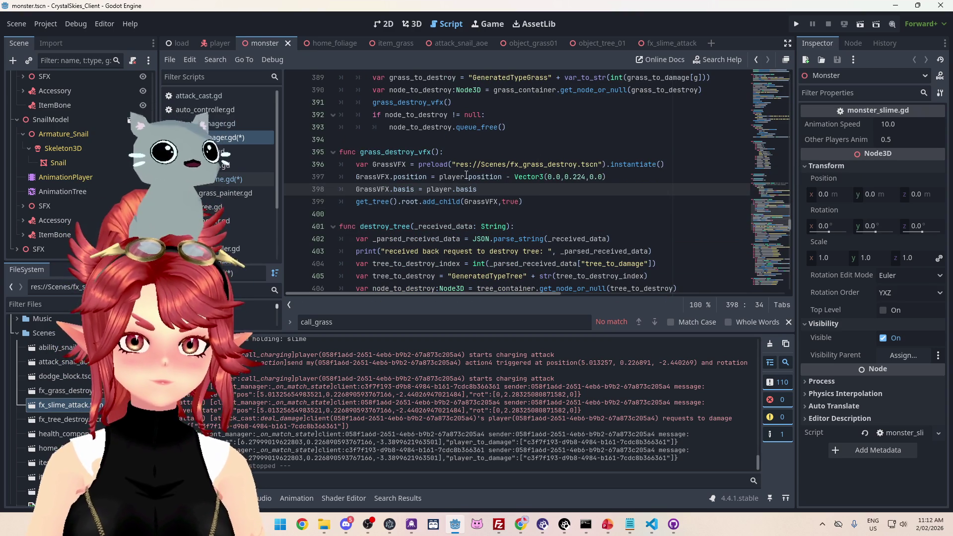
pyautogui.click(525, 200)
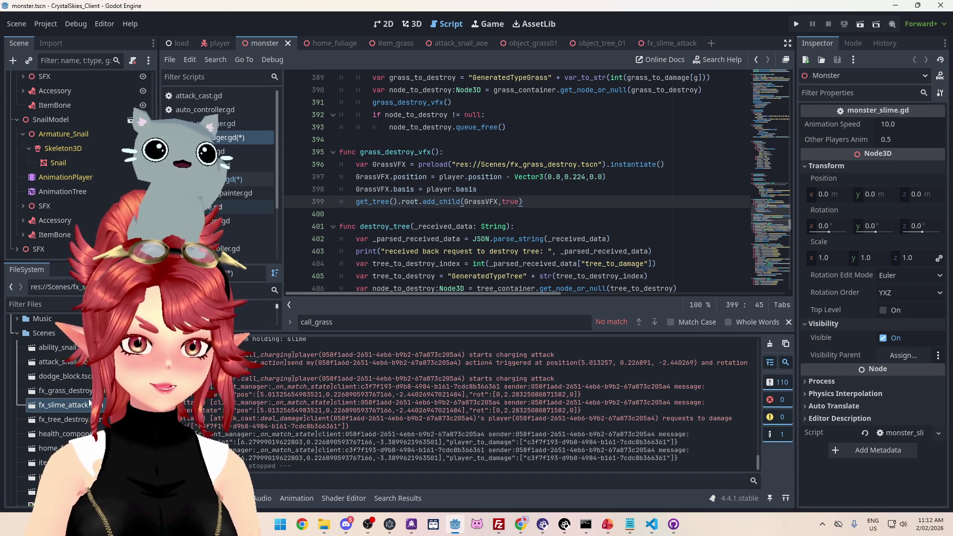
pyautogui.doubleClick(67, 392)
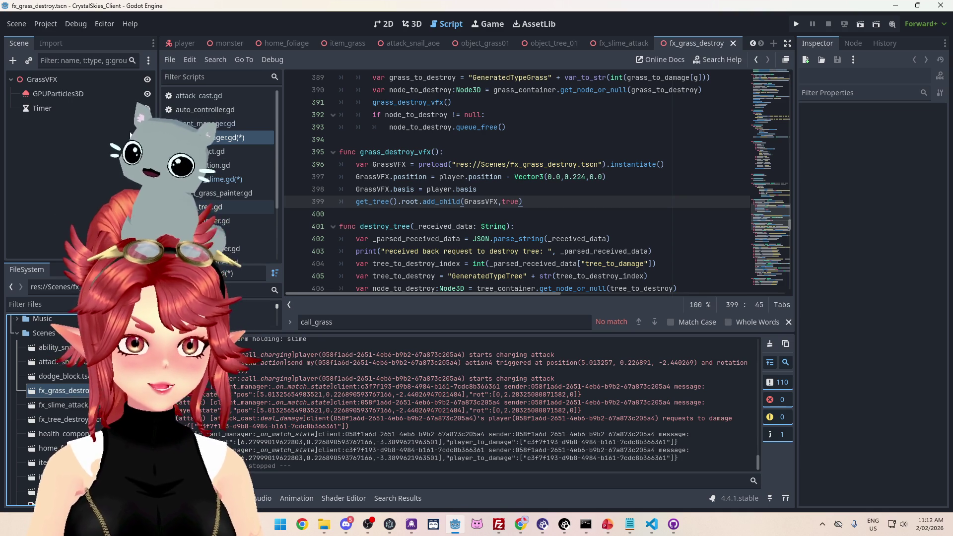
# - Confirm the grass effect's Timer has its timeout signal connected to queue_free
pyautogui.click(78, 108)
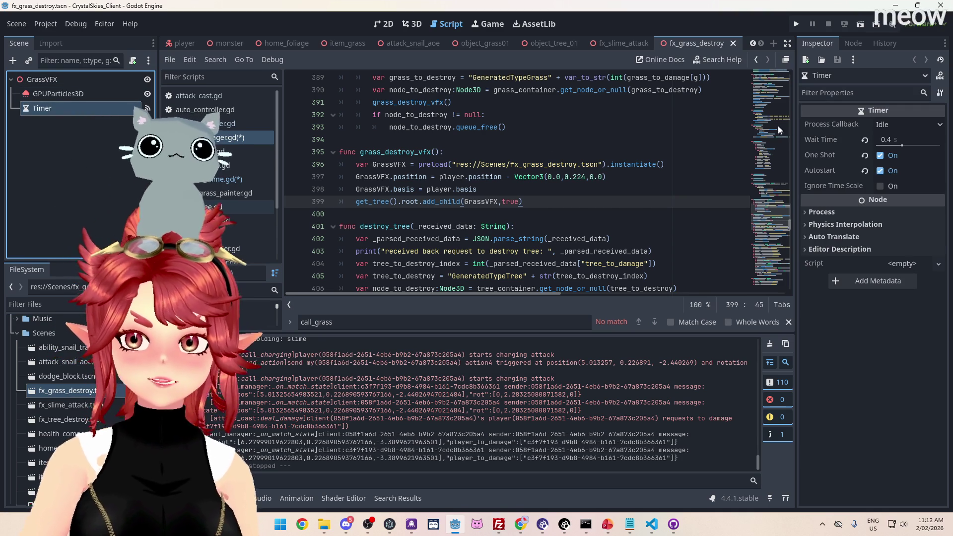
pyautogui.click(852, 43)
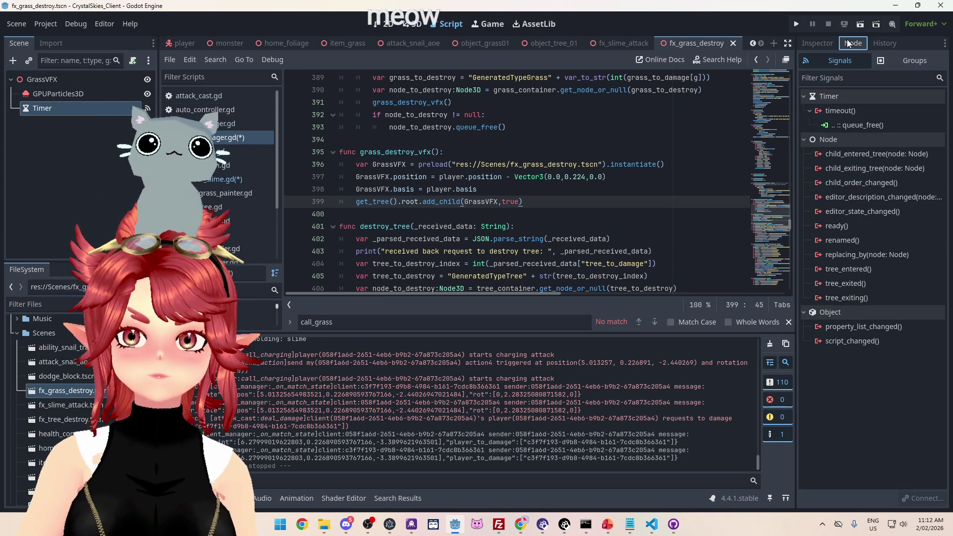
pyautogui.click(524, 189)
# - Save all changes and run the project again
pyautogui.hotkey('ctrl', 's')
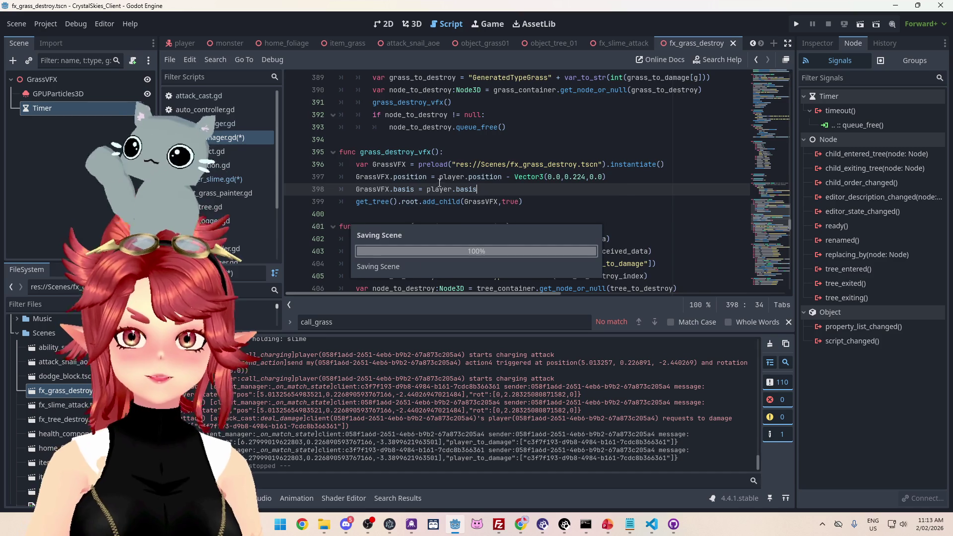
pyautogui.scroll(2, 472, 157)
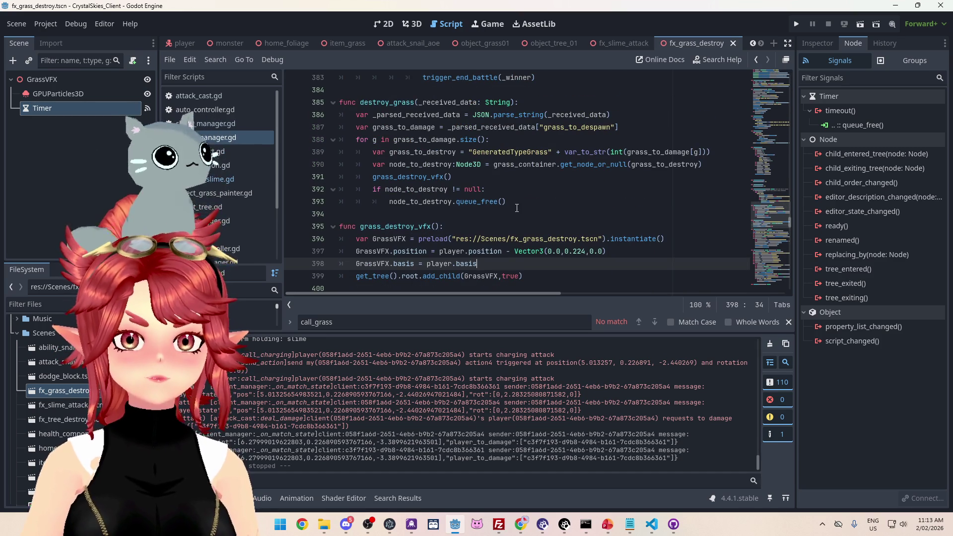
pyautogui.click(796, 24)
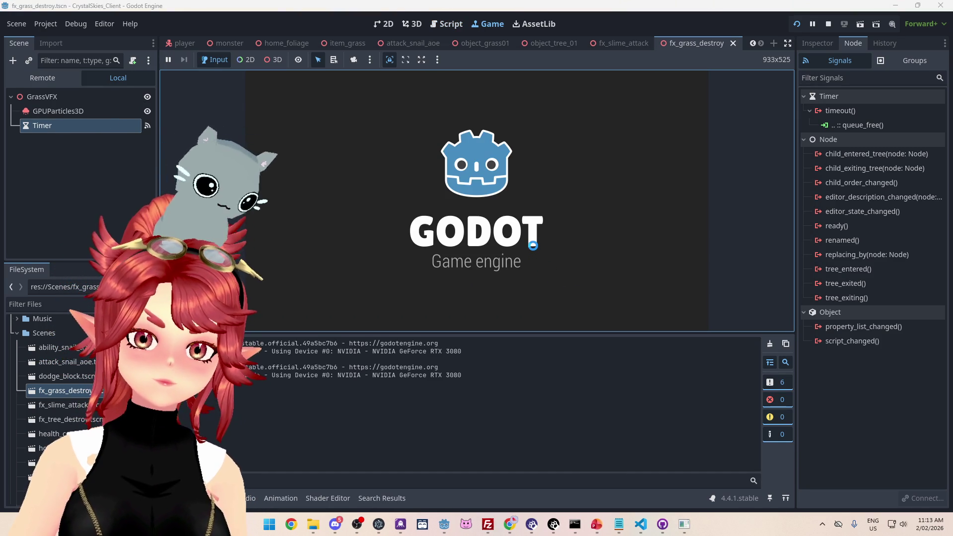
# - Enter a display name and join a lobby to load the game world
pyautogui.click(530, 237)
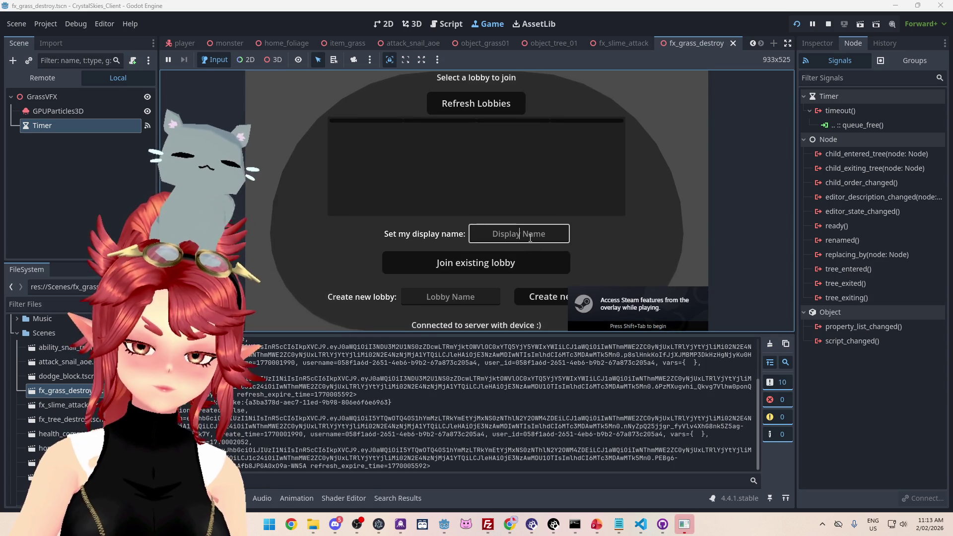
pyautogui.write('Phwee')
pyautogui.click(549, 298)
# - Move the slime into the tall grass and attack to cut it
pyautogui.press('w')
pyautogui.press('space')
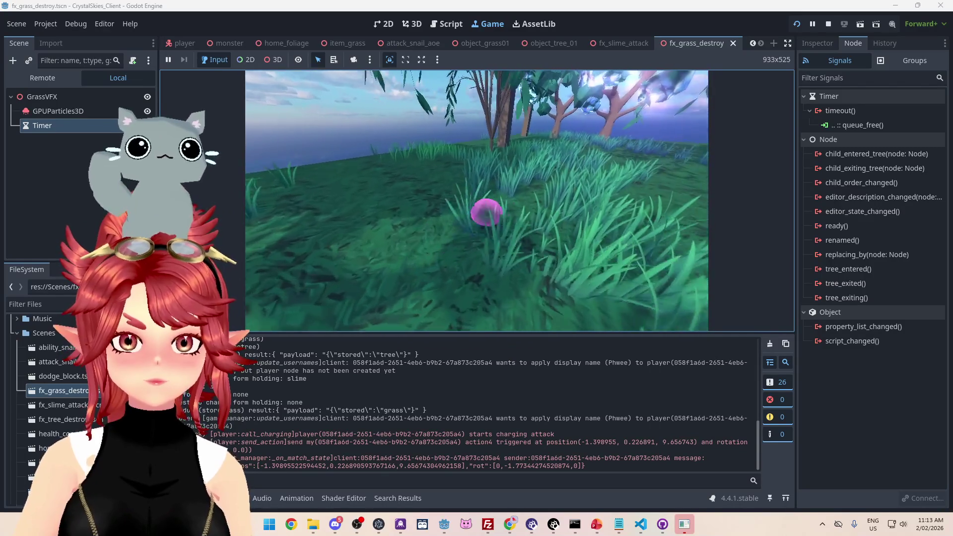
pyautogui.press('space')
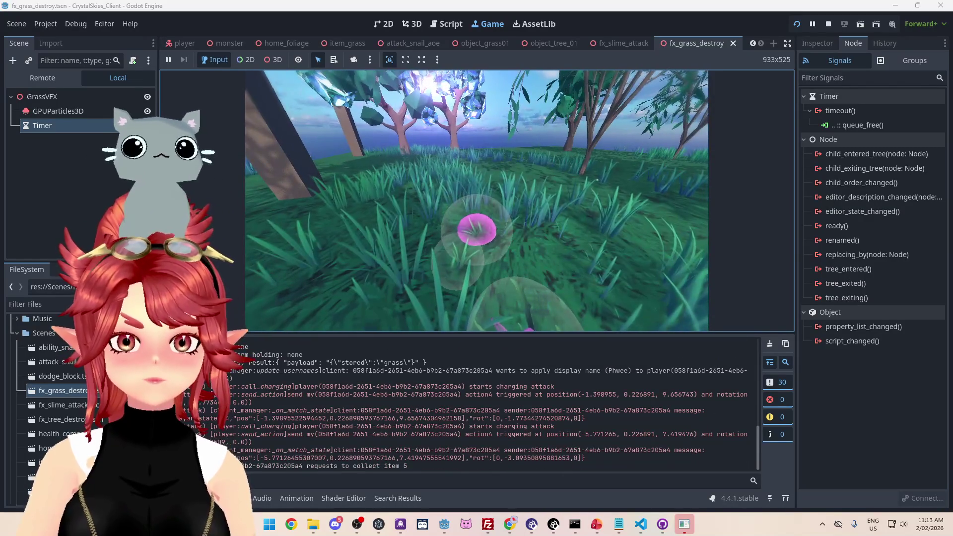
pyautogui.press('space')
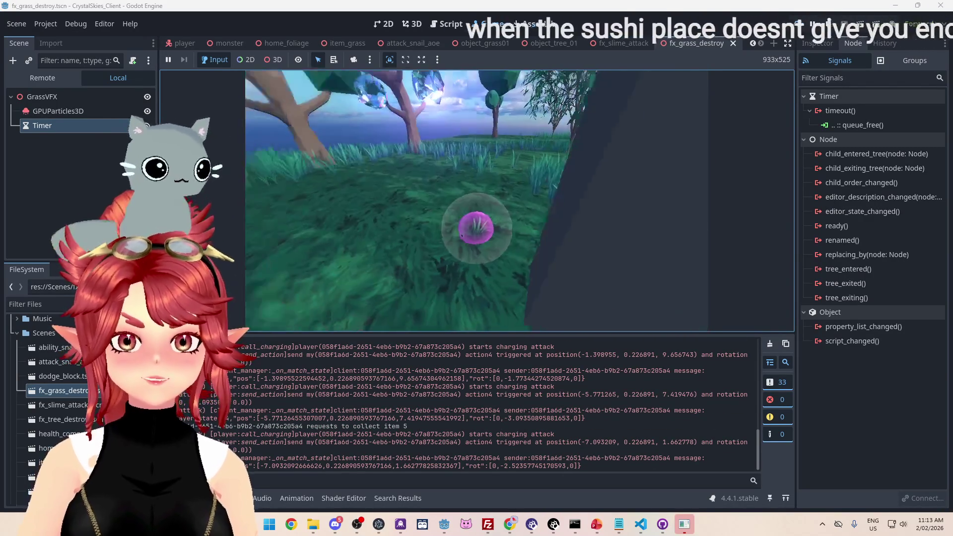
# - Start the battle from Host Settings, fight until a player dies, then stop and bring up VS Code
pyautogui.press('Escape')
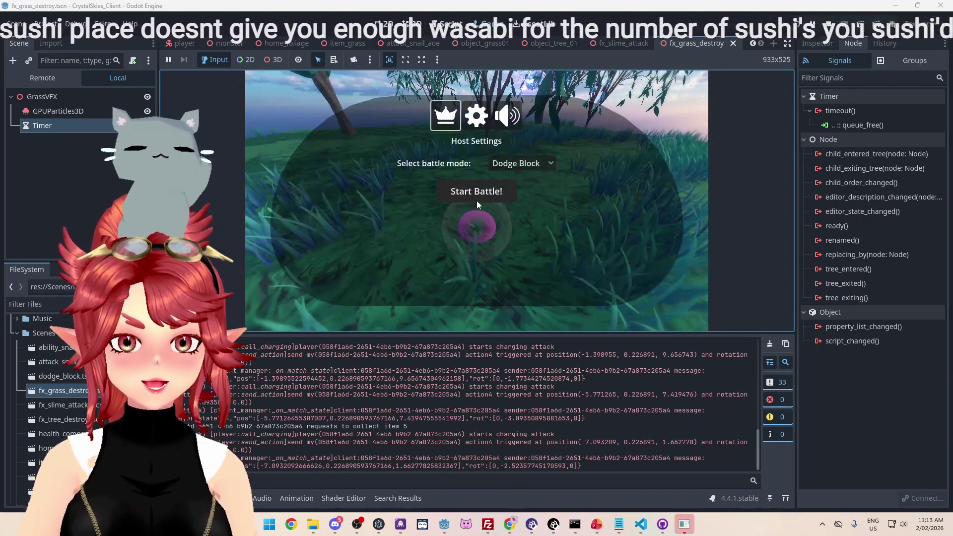
pyautogui.click(476, 199)
pyautogui.hotkey('alt', 'Tab')
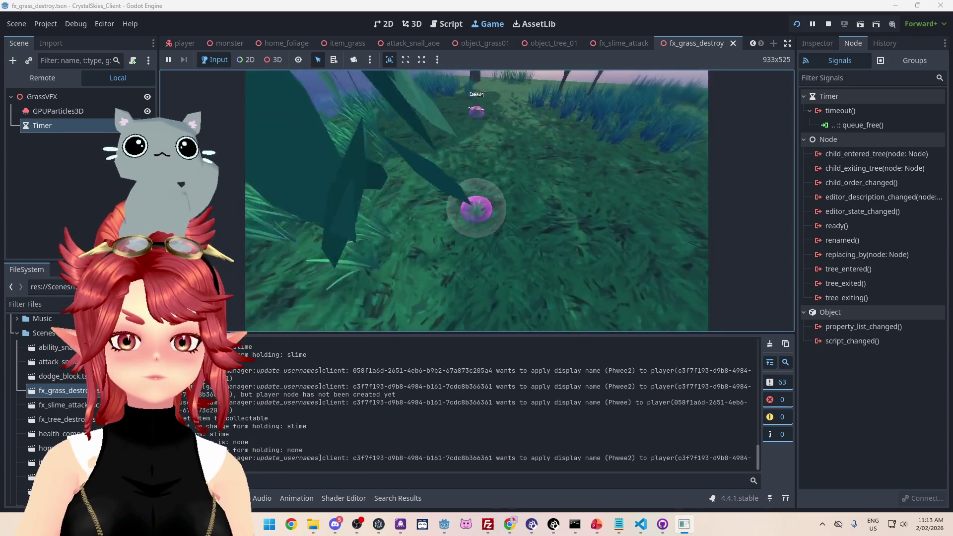
pyautogui.press('4')
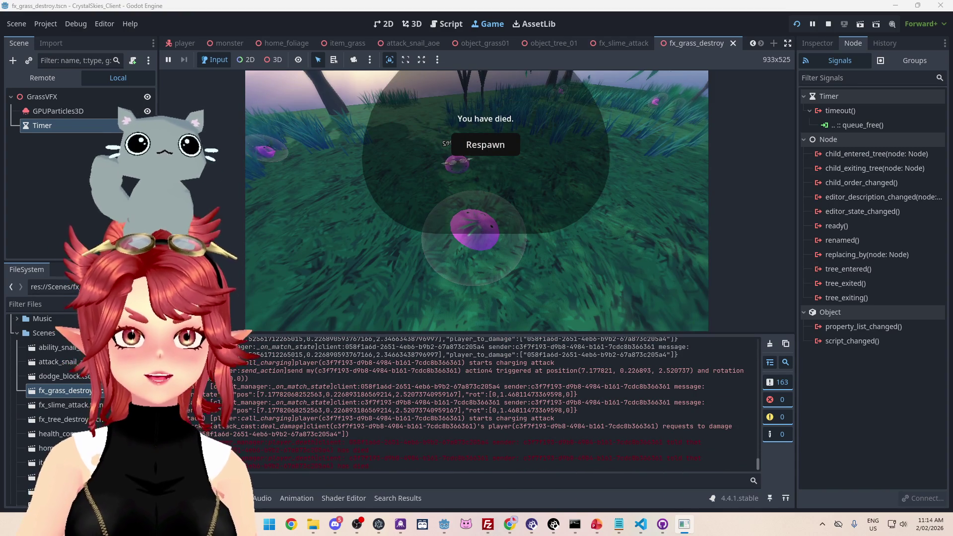
pyautogui.click(828, 24)
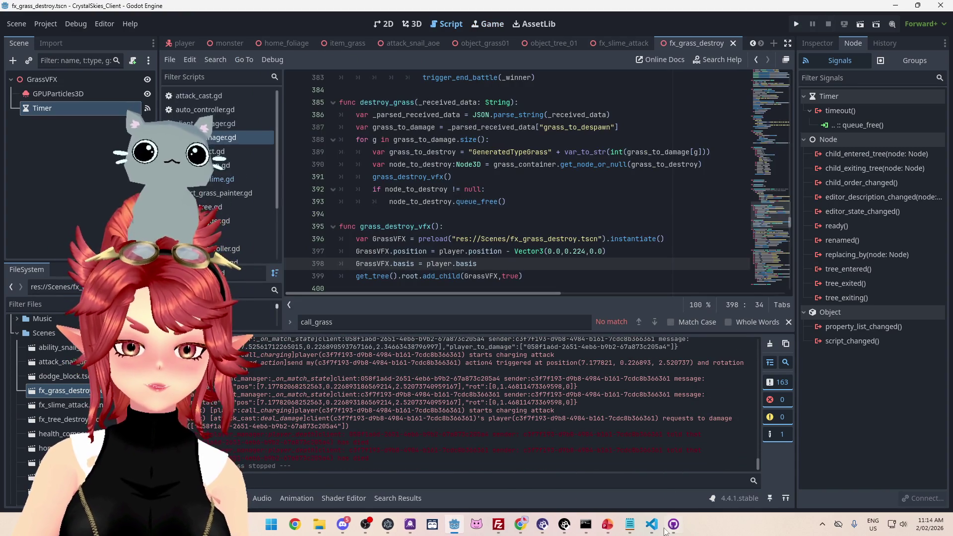
pyautogui.click(650, 526)
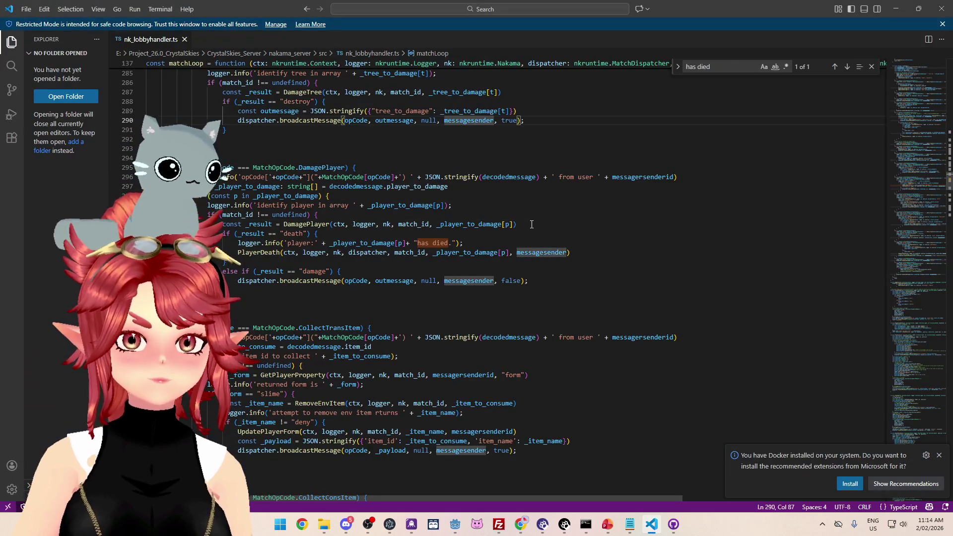
# - Delete the else if (_result == "damage") condition in the DamagePlayer handler
pyautogui.scroll(-2, 249, 211)
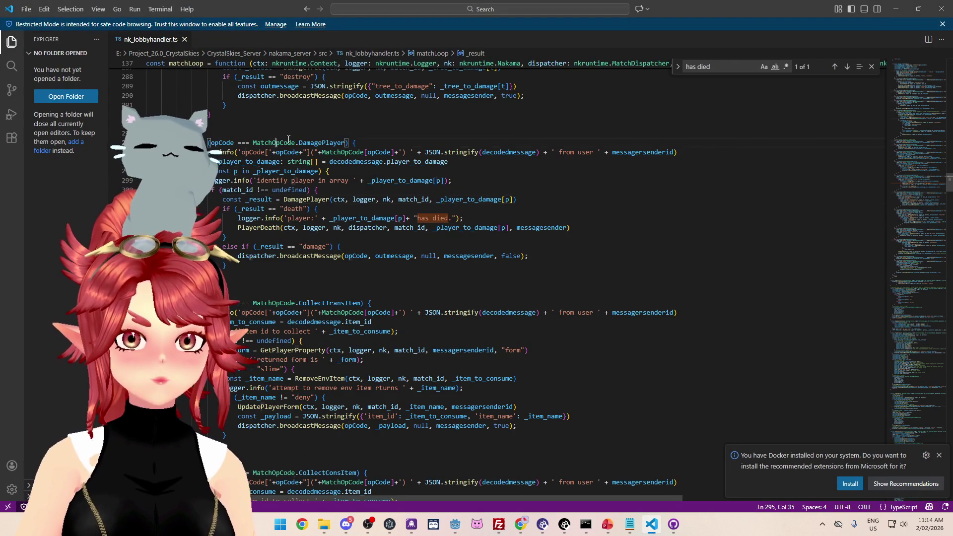
pyautogui.moveTo(276, 142); pyautogui.dragTo(351, 142)
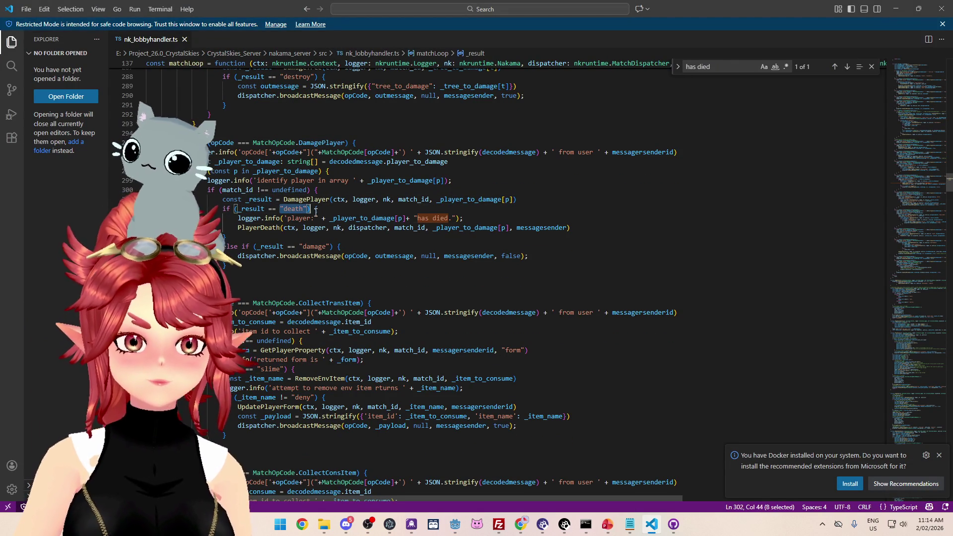
pyautogui.click(338, 256)
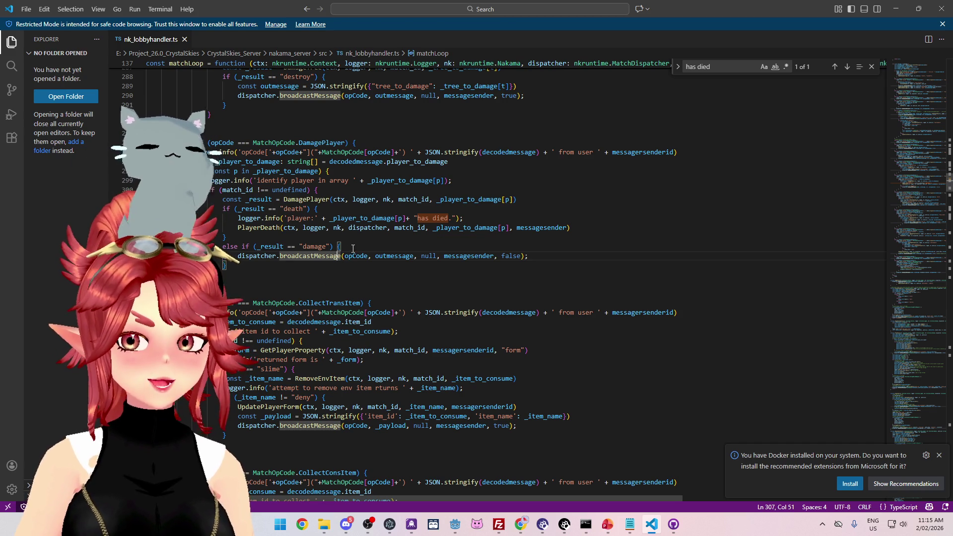
pyautogui.moveTo(353, 248); pyautogui.dragTo(229, 248)
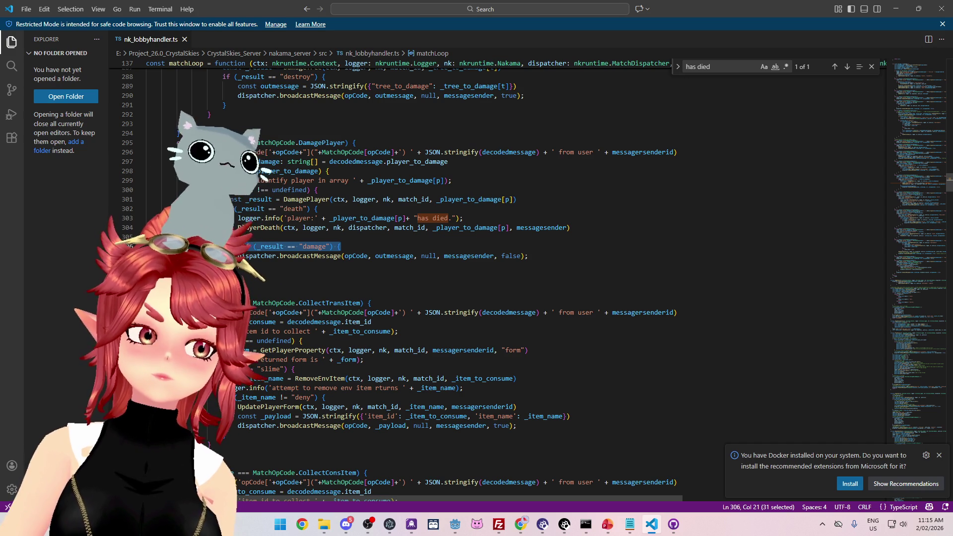
pyautogui.press('BackSpace')
# - Remove the leftover brace, outdent the broadcast, drop the blank line and save nk_lobbyhandler.ts
pyautogui.click(240, 268)
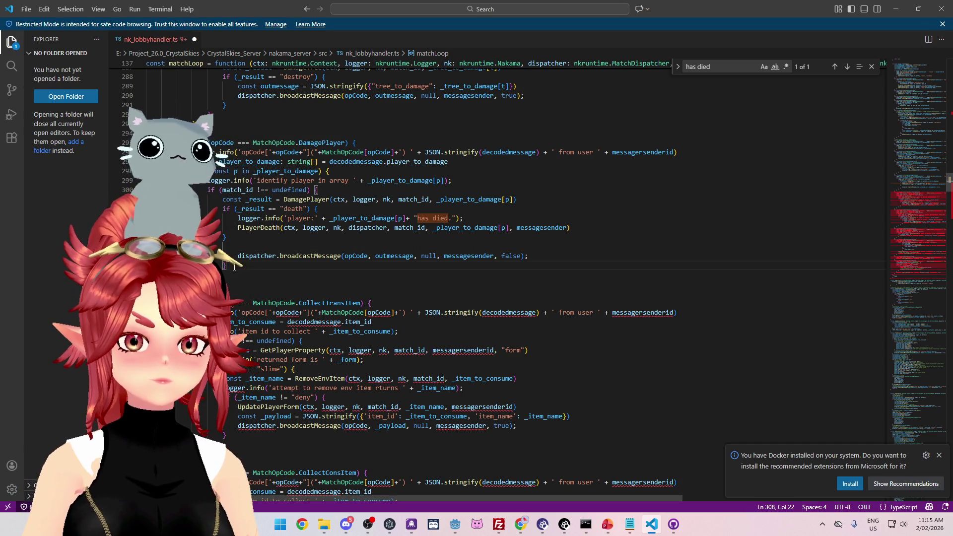
pyautogui.moveTo(238, 268); pyautogui.dragTo(146, 267)
pyautogui.press('BackSpace')
pyautogui.click(237, 256)
pyautogui.press('BackSpace')
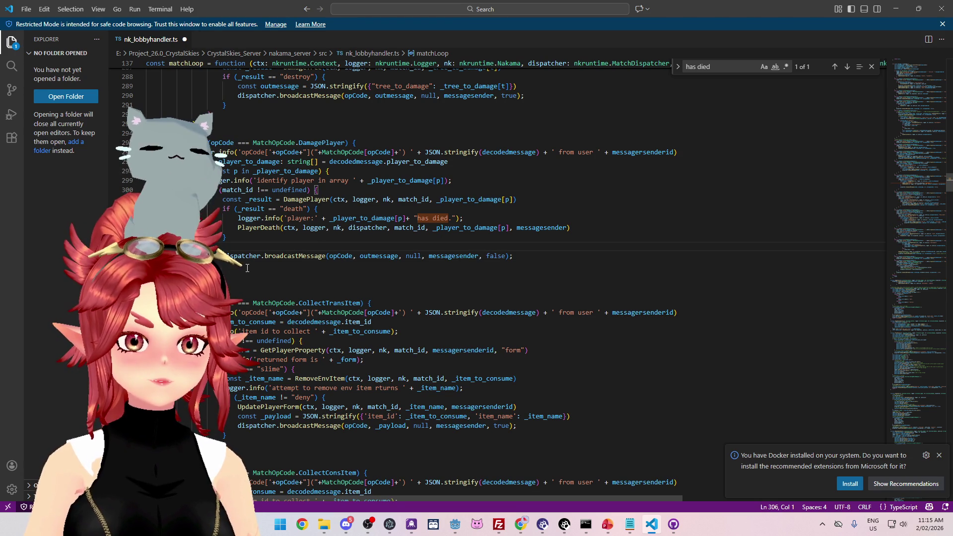
pyautogui.press('BackSpace')
pyautogui.press('BackSpace')
pyautogui.press('BackSpace')
pyautogui.hotkey('ctrl', 's')
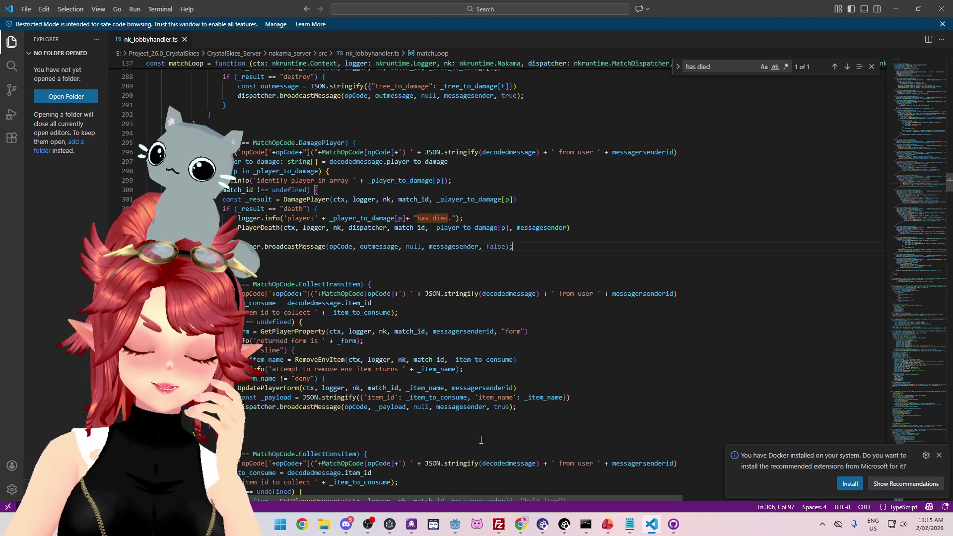
pyautogui.hotkey('alt', 'Tab')
pyautogui.scroll(8, 427, 211)
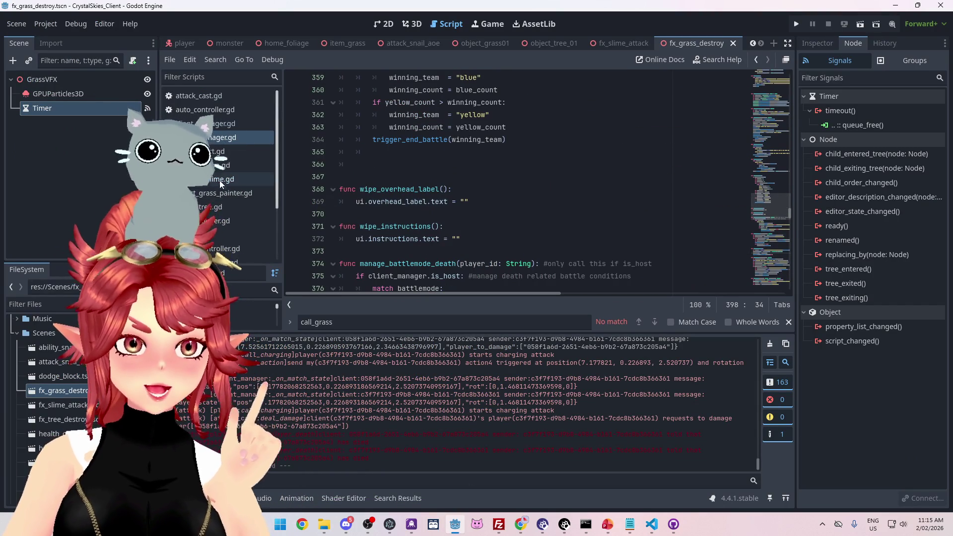
# - Open attack_snail_aoe.tscn and the Snail_Attack node's script
pyautogui.scroll(-2, 49, 388)
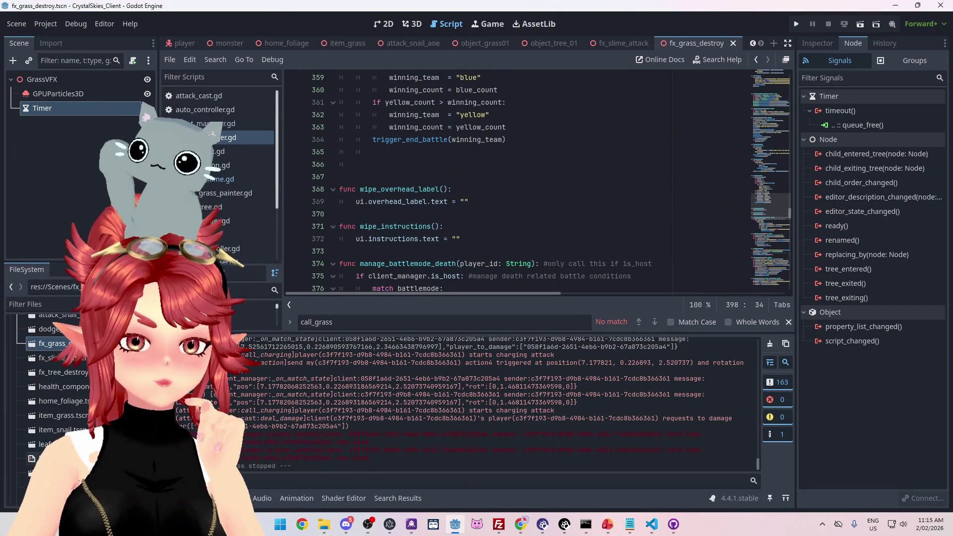
pyautogui.scroll(3, 56, 392)
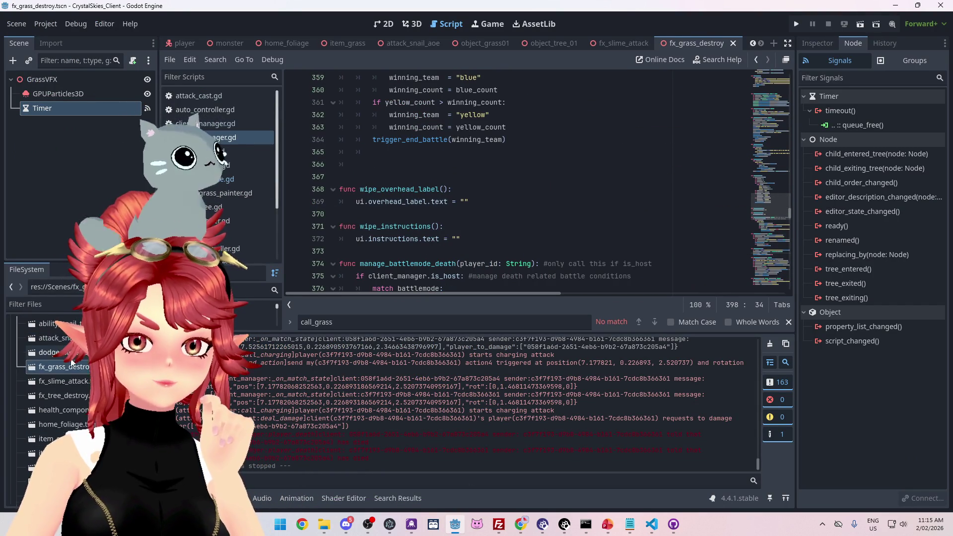
pyautogui.doubleClick(58, 386)
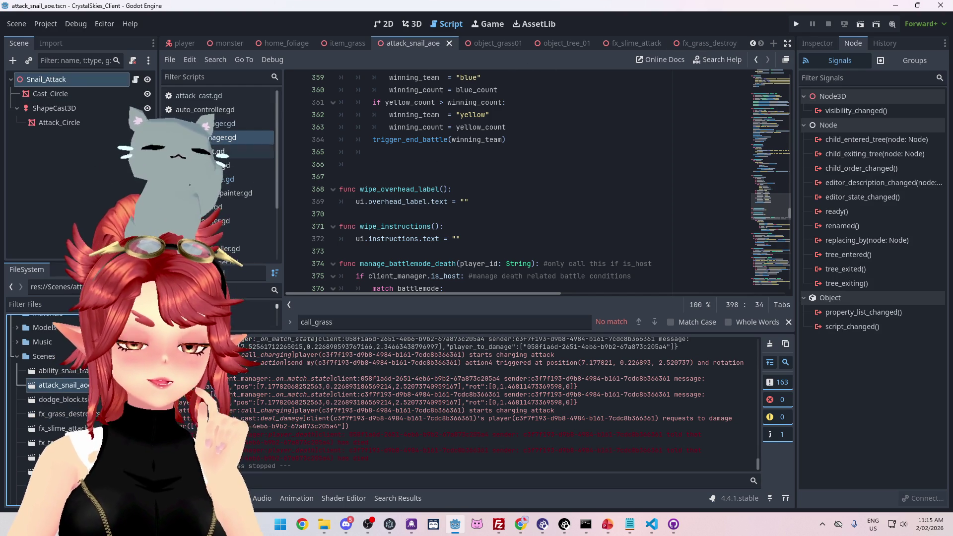
pyautogui.click(135, 80)
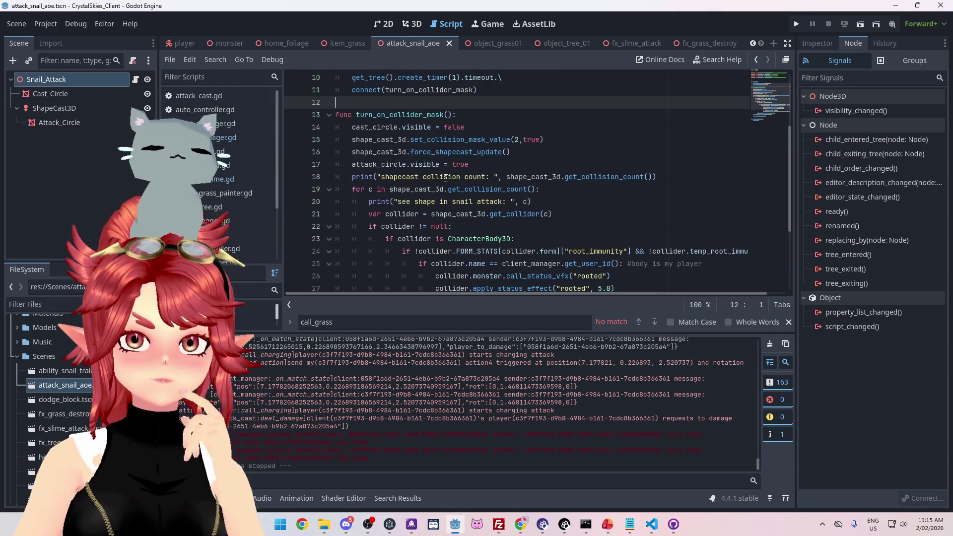
# - Review the CharacterBody3D collider check on line 23 of attack_snail_aoe.gd
pyautogui.scroll(-2, 445, 177)
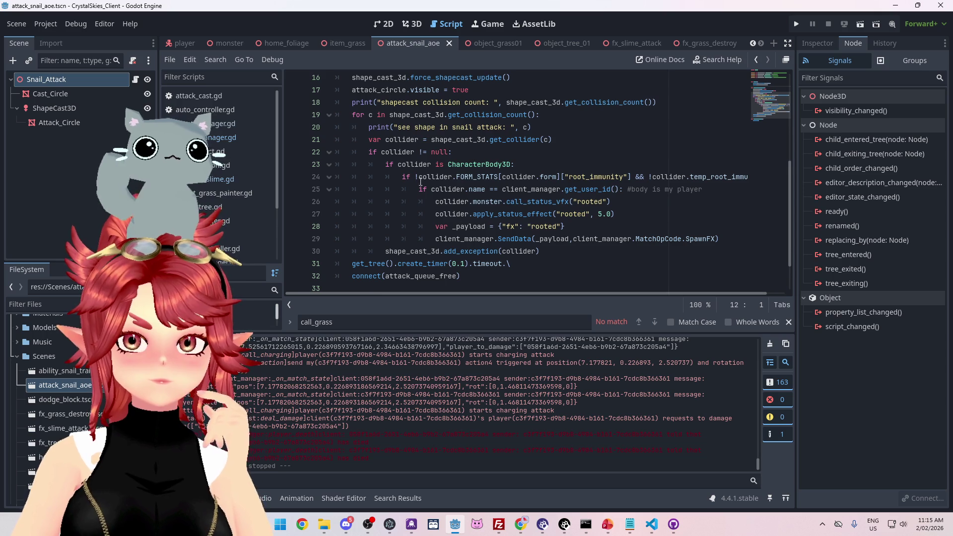
pyautogui.moveTo(419, 166); pyautogui.dragTo(522, 167)
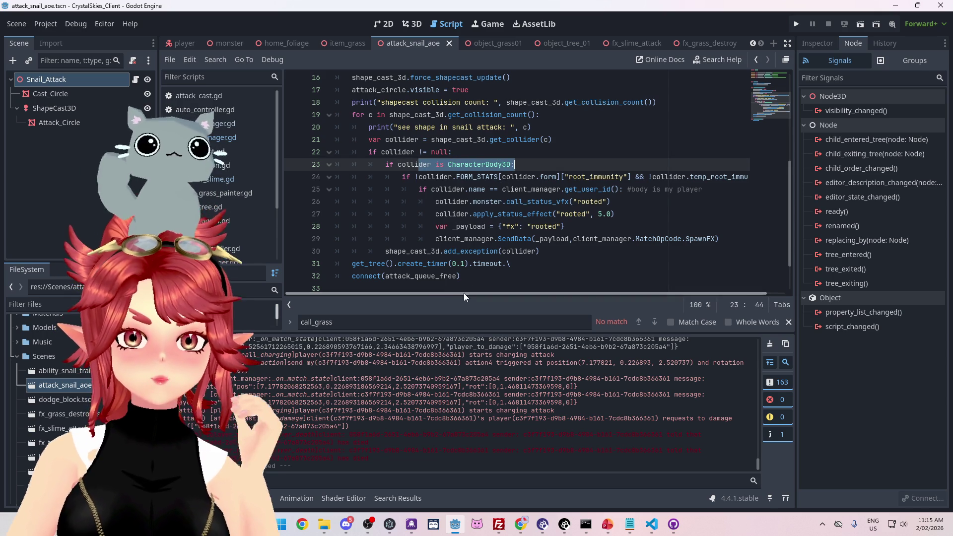
pyautogui.scroll(1, 489, 226)
pyautogui.scroll(-2, 488, 226)
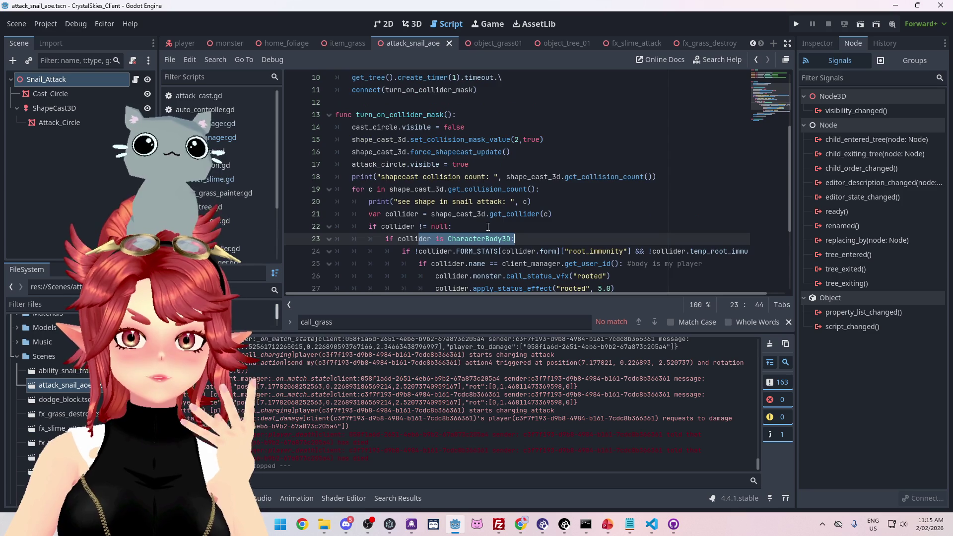
pyautogui.scroll(2, 489, 227)
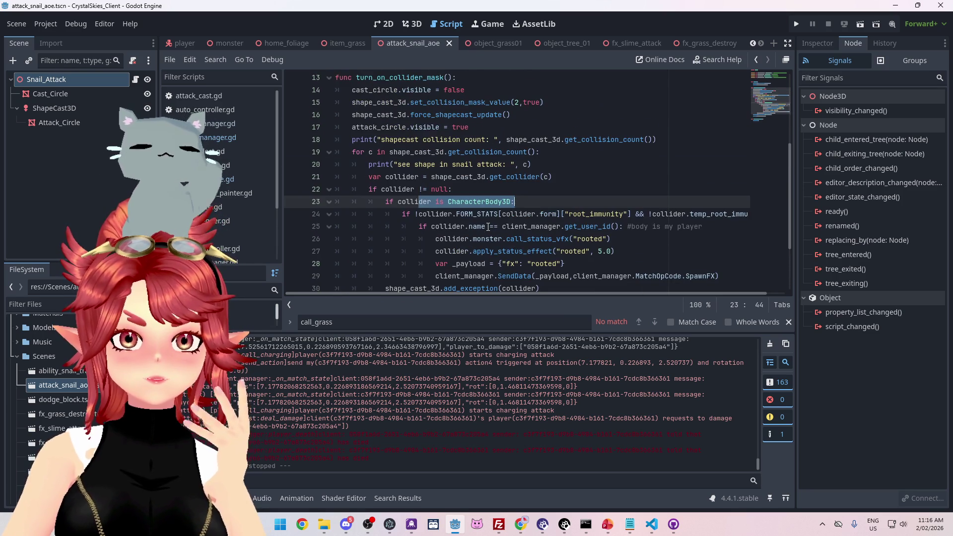
pyautogui.scroll(1, 489, 227)
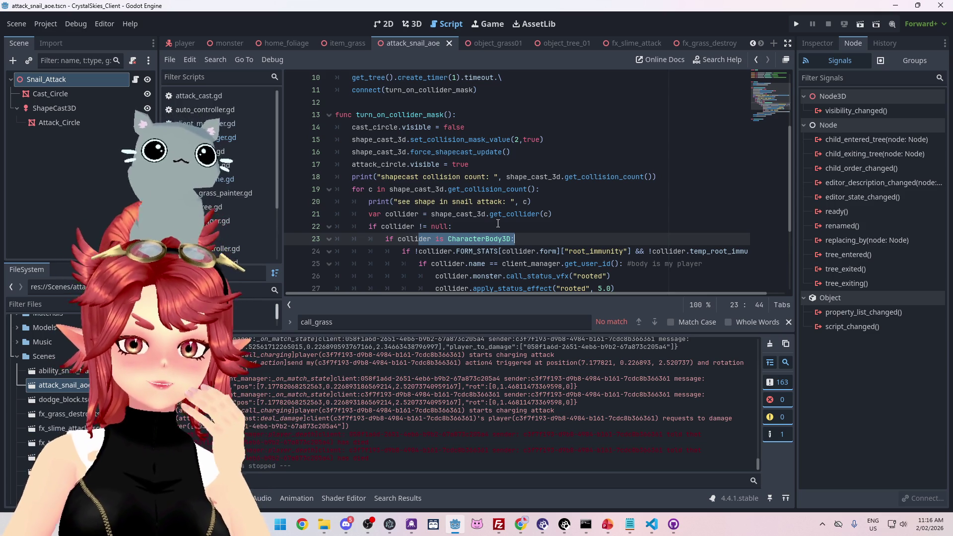
pyautogui.scroll(3, 416, 190)
pyautogui.scroll(-3, 417, 190)
pyautogui.scroll(3, 417, 190)
pyautogui.scroll(-1, 417, 190)
pyautogui.scroll(1, 417, 190)
pyautogui.scroll(-2, 417, 190)
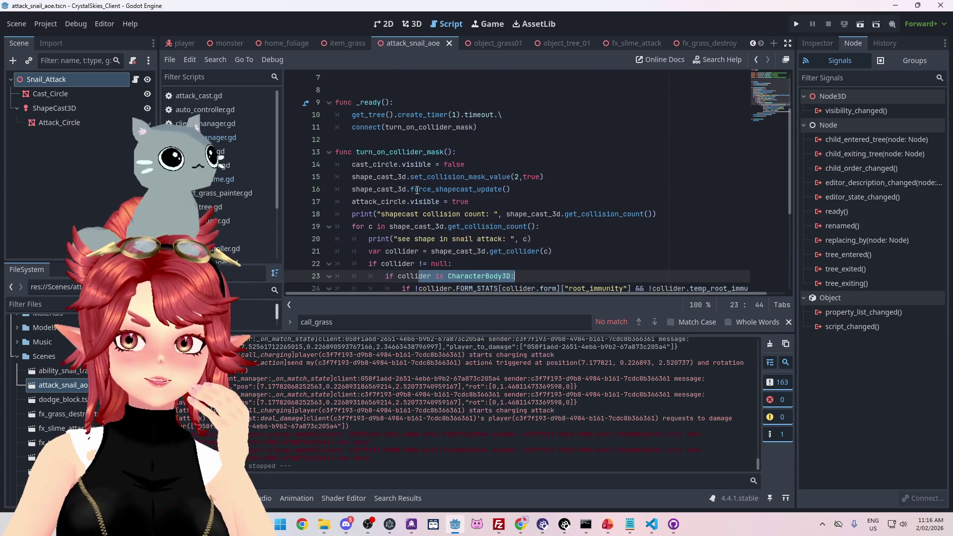
pyautogui.click(220, 46)
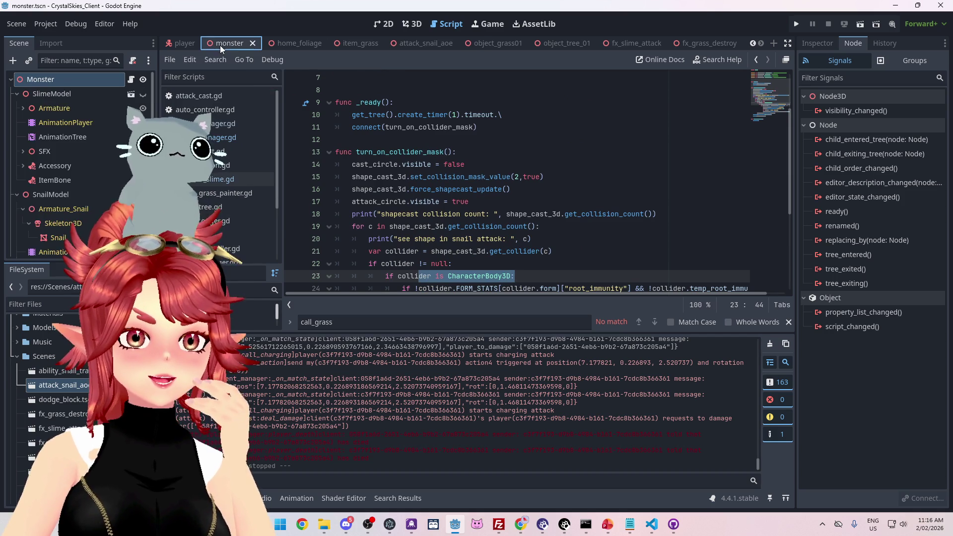
pyautogui.click(184, 43)
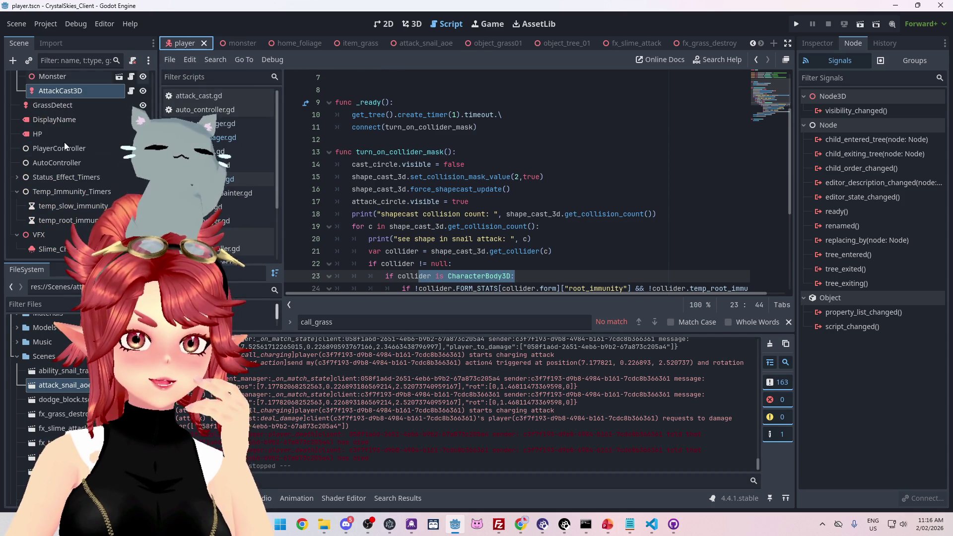
pyautogui.click(64, 115)
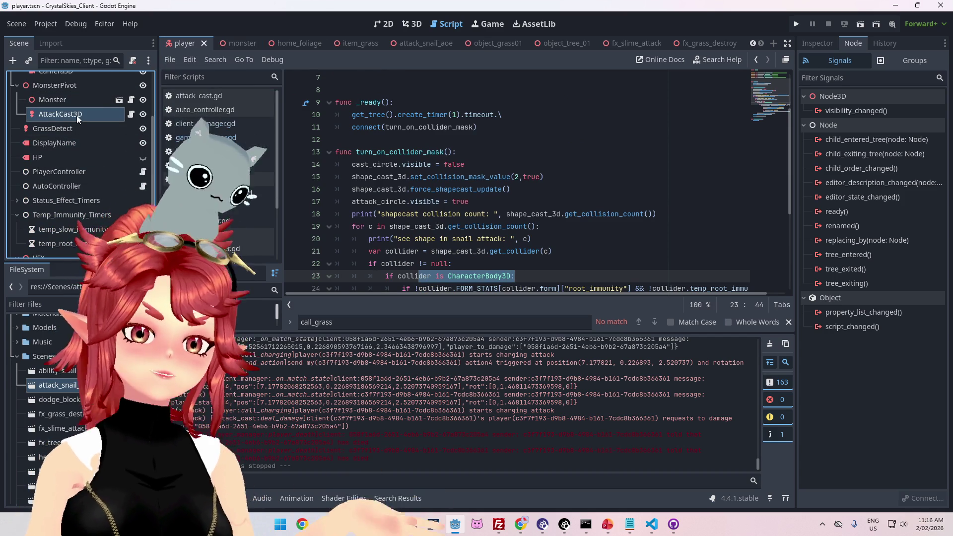
pyautogui.click(131, 114)
pyautogui.scroll(10, 412, 162)
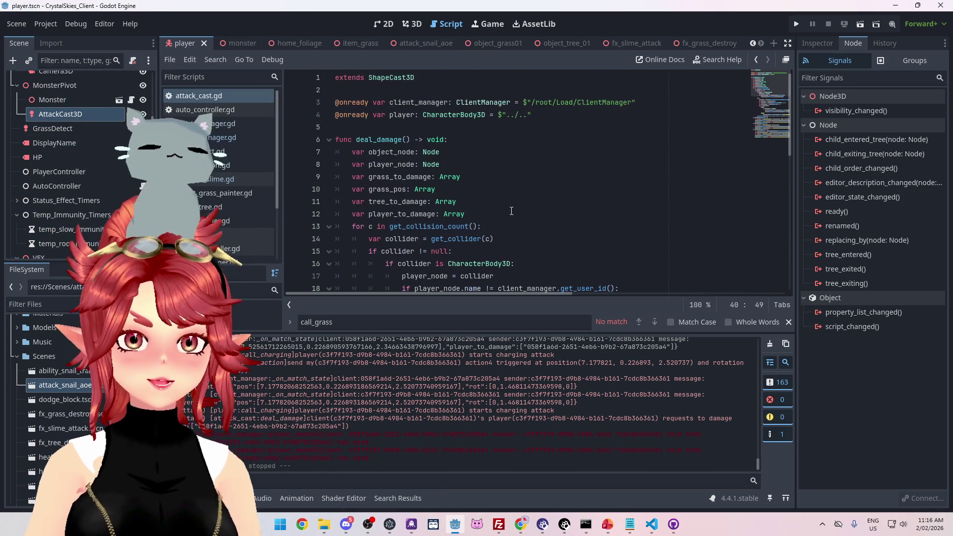
pyautogui.scroll(-5, 413, 163)
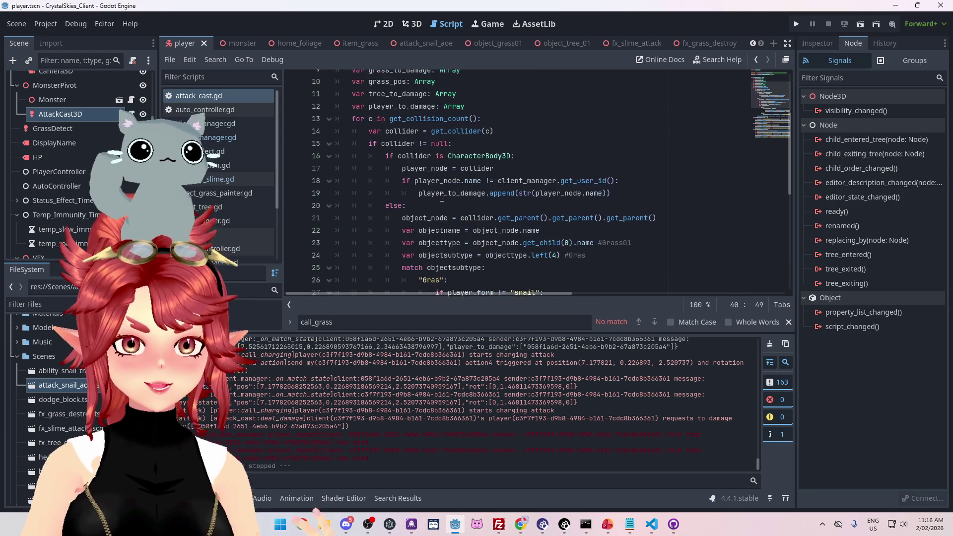
pyautogui.scroll(-5, 461, 222)
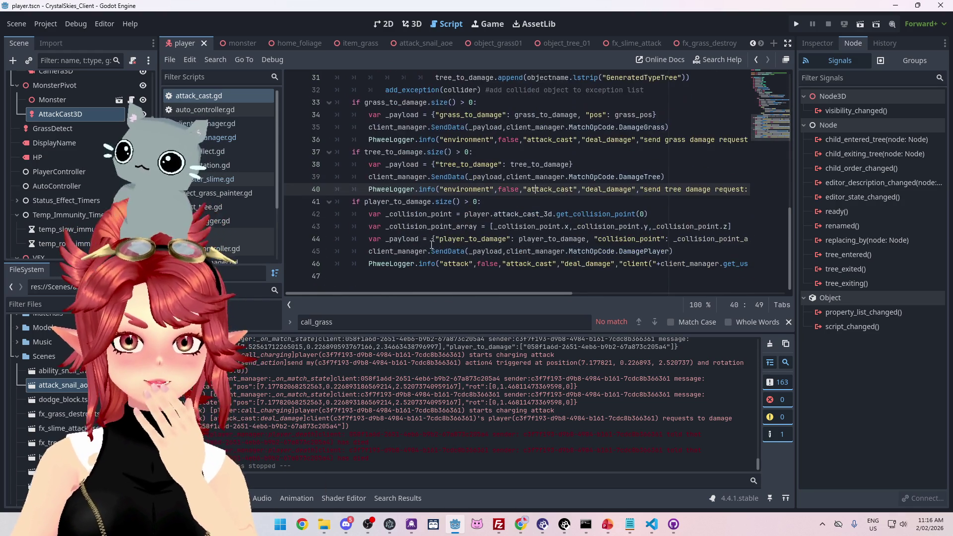
pyautogui.scroll(4, 431, 244)
pyautogui.scroll(6, 431, 245)
pyautogui.scroll(-6, 446, 224)
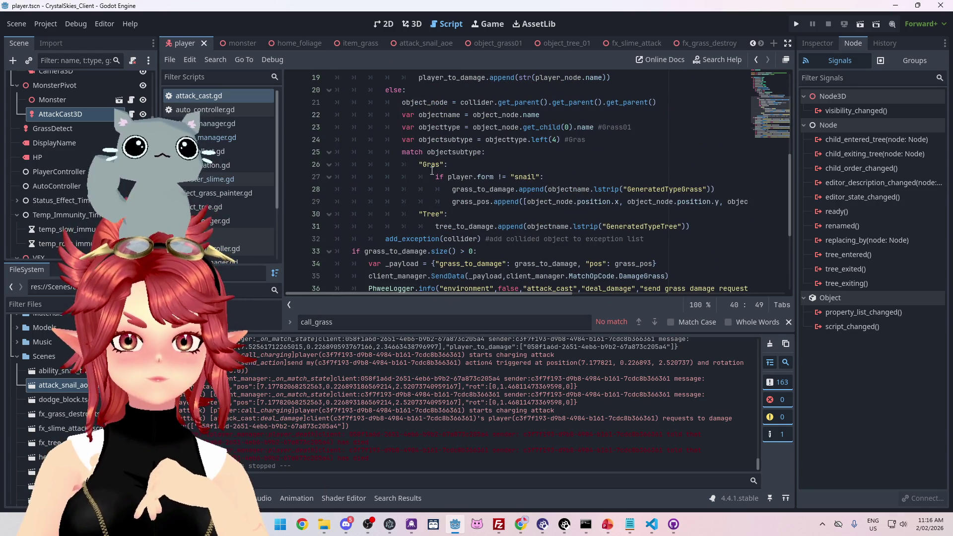
pyautogui.scroll(5, 445, 213)
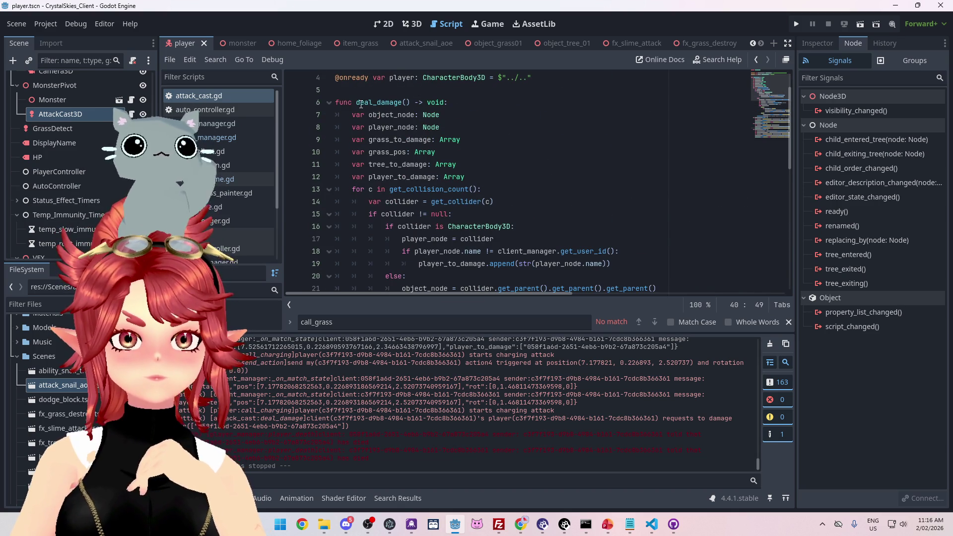
pyautogui.doubleClick(360, 103)
# - Find deal_damage across all scripts and jump to its call in player.gd
pyautogui.hotkey('ctrl', 'shift', 'f')
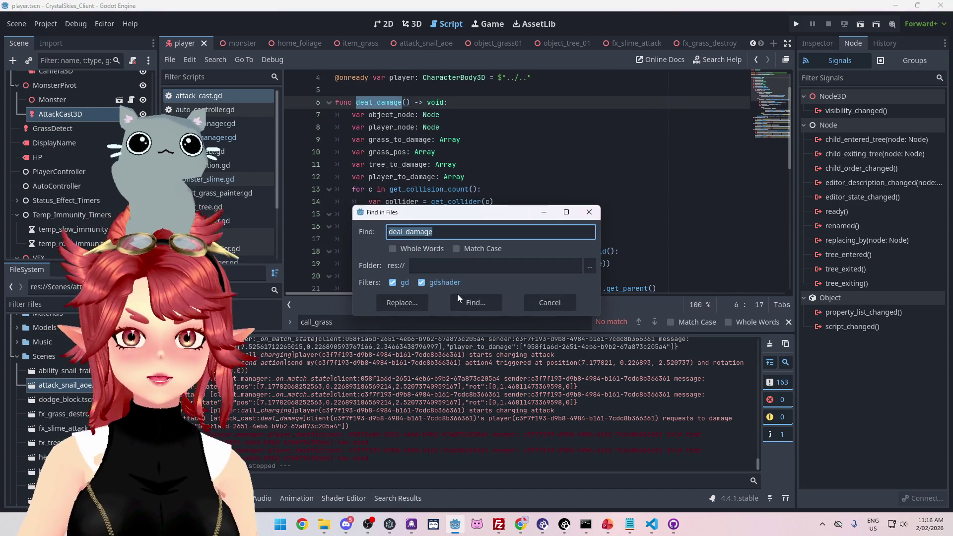
pyautogui.click(465, 300)
pyautogui.click(308, 380)
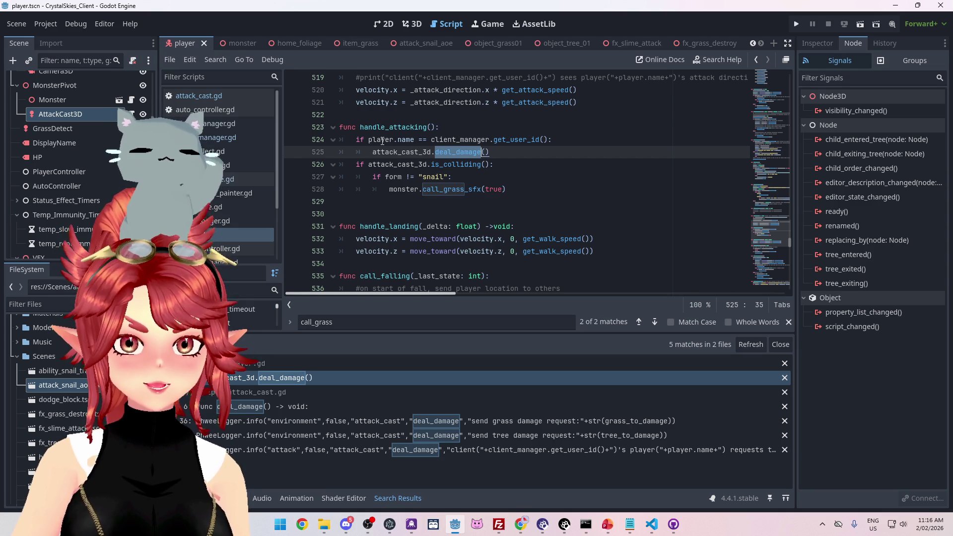
# - Wrap attack_cast_3d.deal_damage() in a copied if form != "snail": check
pyautogui.click(374, 153)
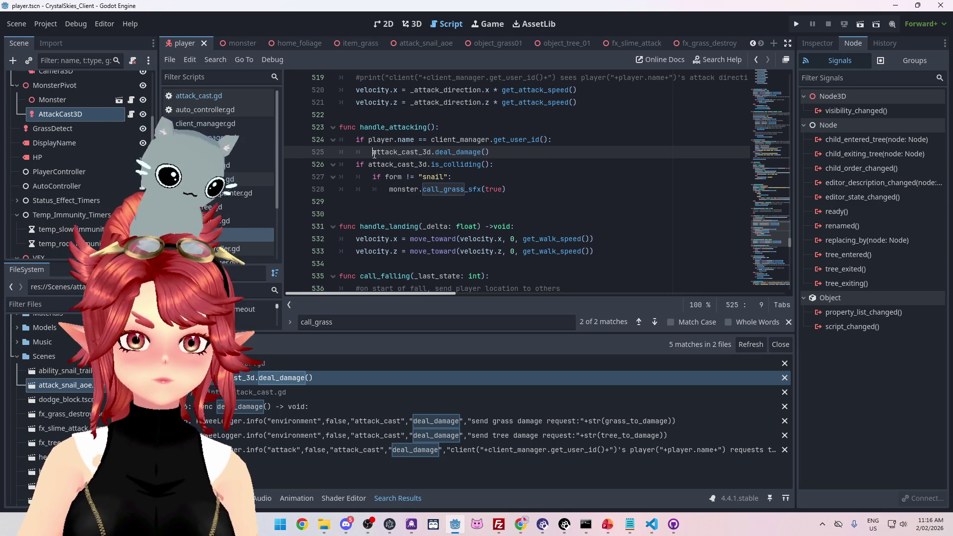
pyautogui.press('Return')
pyautogui.press('Up')
pyautogui.moveTo(373, 191); pyautogui.dragTo(455, 191)
pyautogui.hotkey('ctrl', 'c')
pyautogui.press('Up')
pyautogui.press('Up')
pyautogui.press('Up')
pyautogui.hotkey('ctrl', 'v')
pyautogui.press('Home')
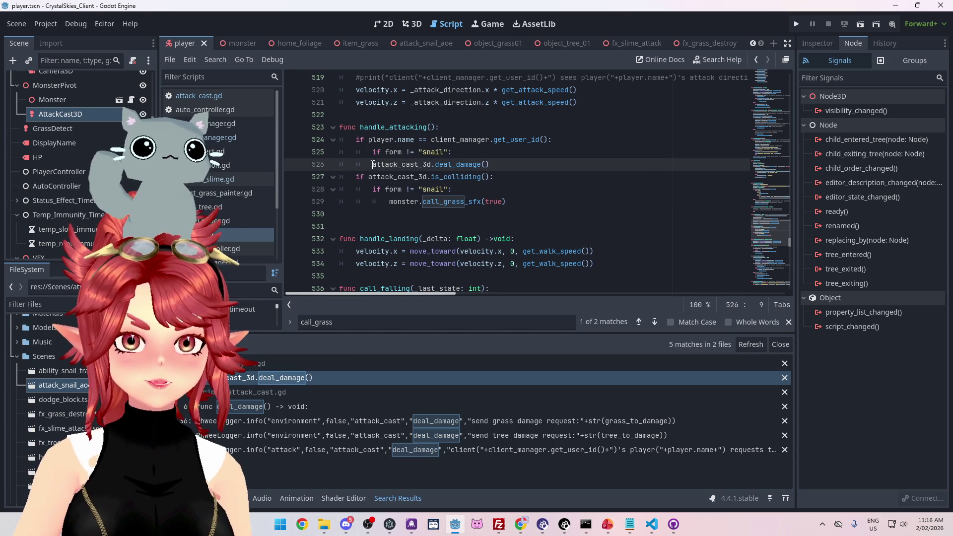
pyautogui.press('Down')
pyautogui.press('Tab')
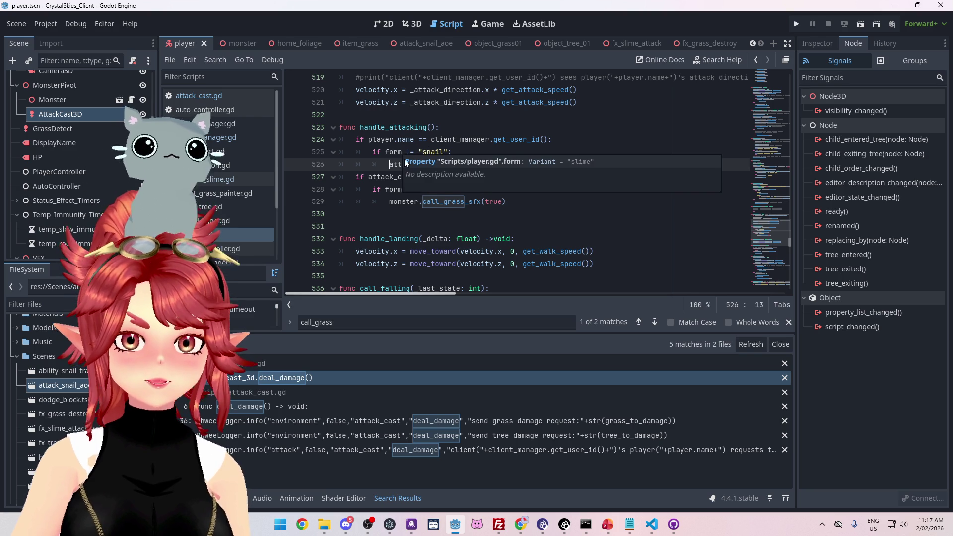
# - Select the grass sfx snail check and its call on the following lines
pyautogui.moveTo(397, 189)
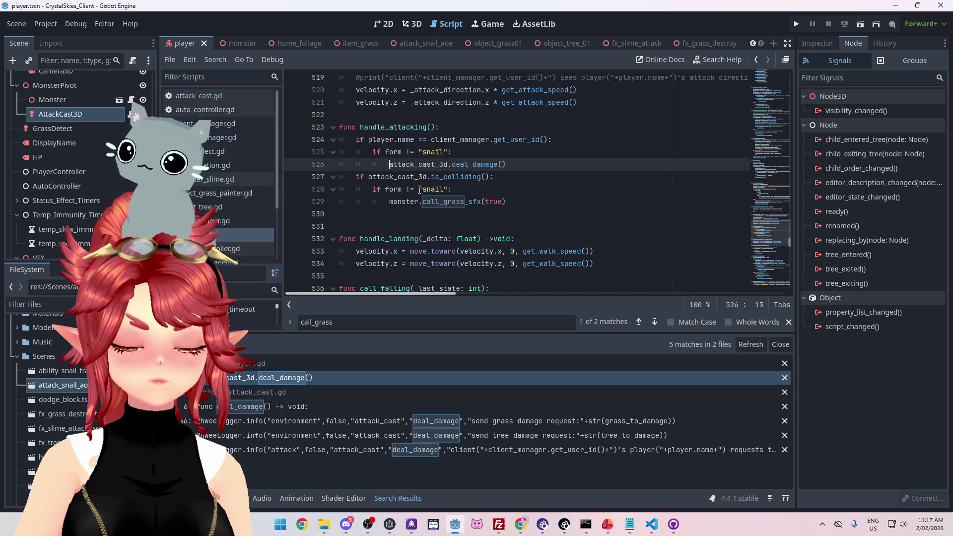
pyautogui.click(456, 191)
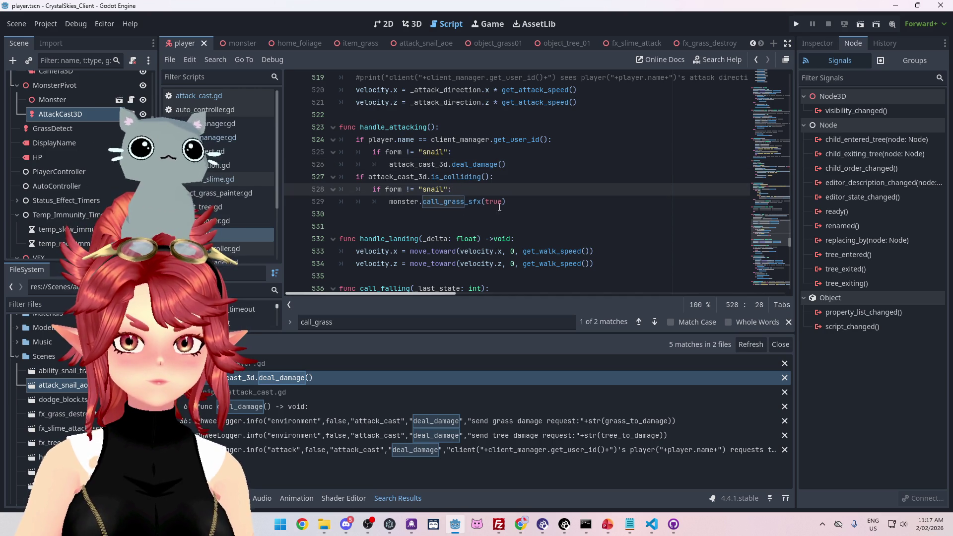
pyautogui.moveTo(516, 205)
pyautogui.mouseDown()
pyautogui.moveTo(347, 204)
pyautogui.moveTo(381, 189)
pyautogui.mouseUp()
# - Switch GitHub Desktop to the crystalskies_client repository and show the Scripts\player.gd diff
pyautogui.click(674, 524)
pyautogui.click(40, 25)
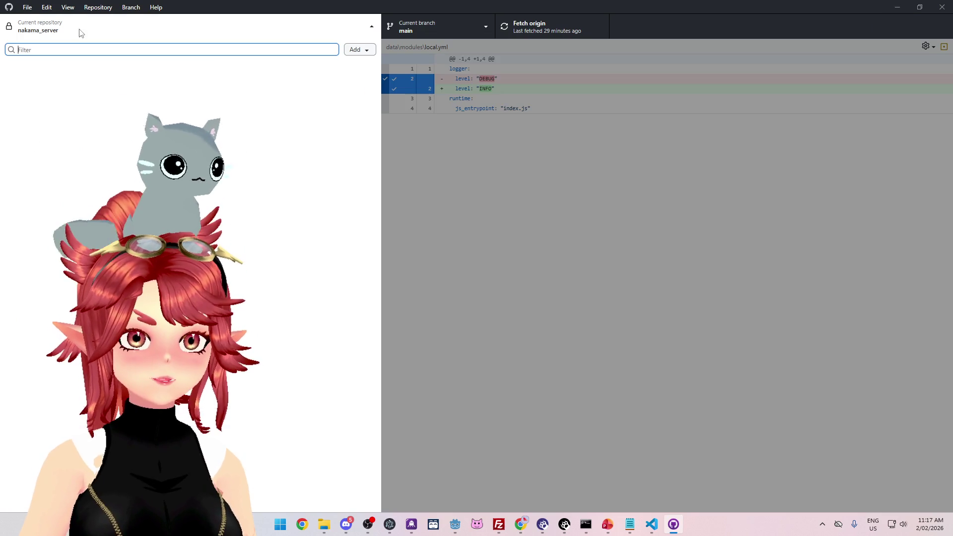
pyautogui.click(62, 154)
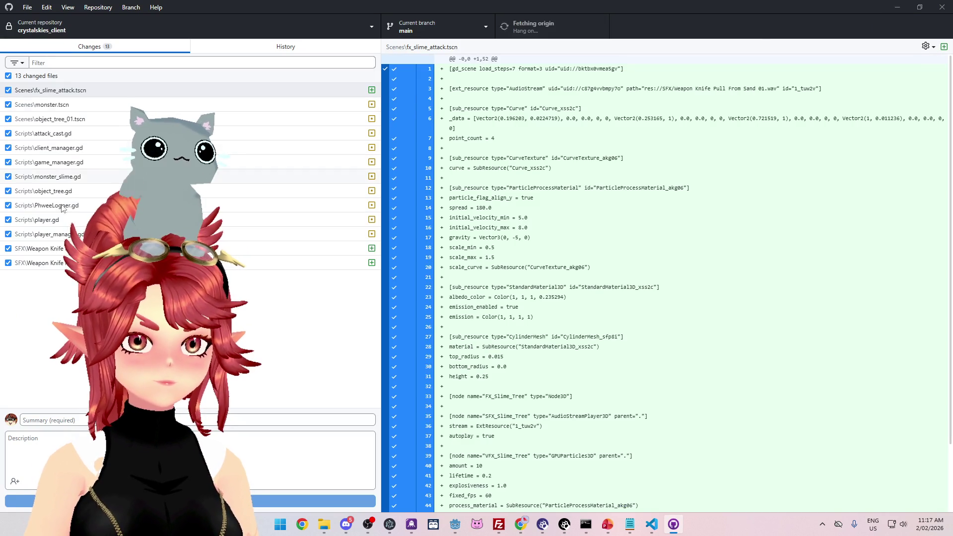
pyautogui.click(74, 219)
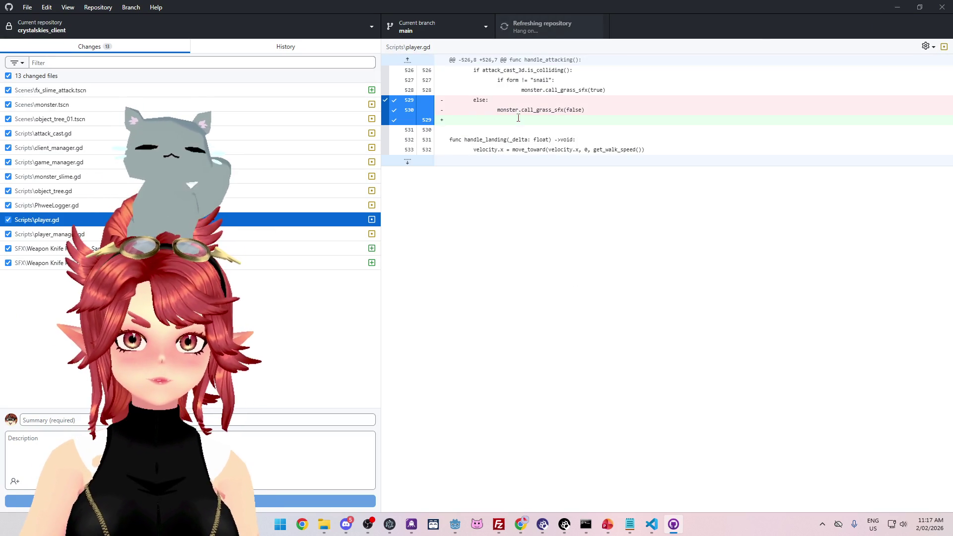
# - Toggle the player.gd hunk lines back to included and expand the context above and below it
pyautogui.click(399, 103)
pyautogui.click(408, 110)
pyautogui.click(408, 100)
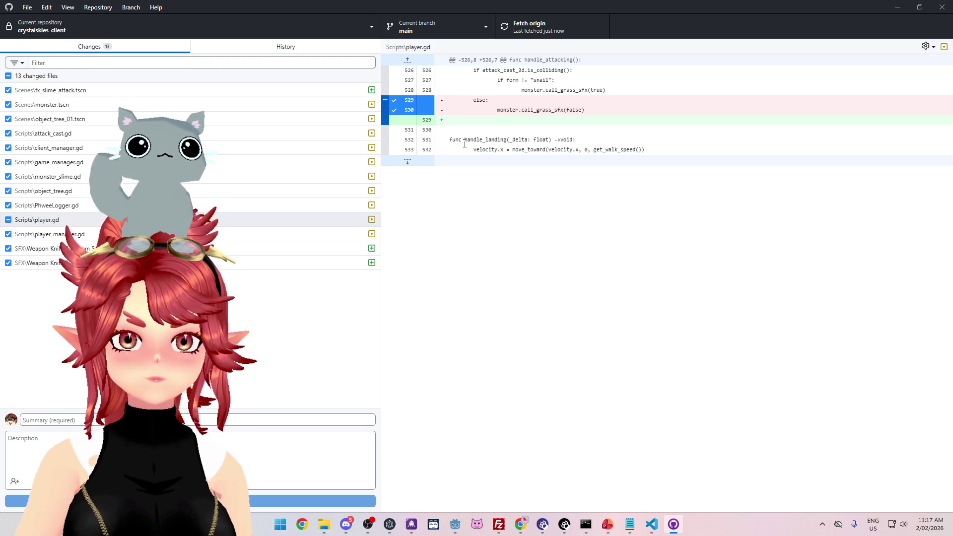
pyautogui.click(149, 205)
pyautogui.press('Down')
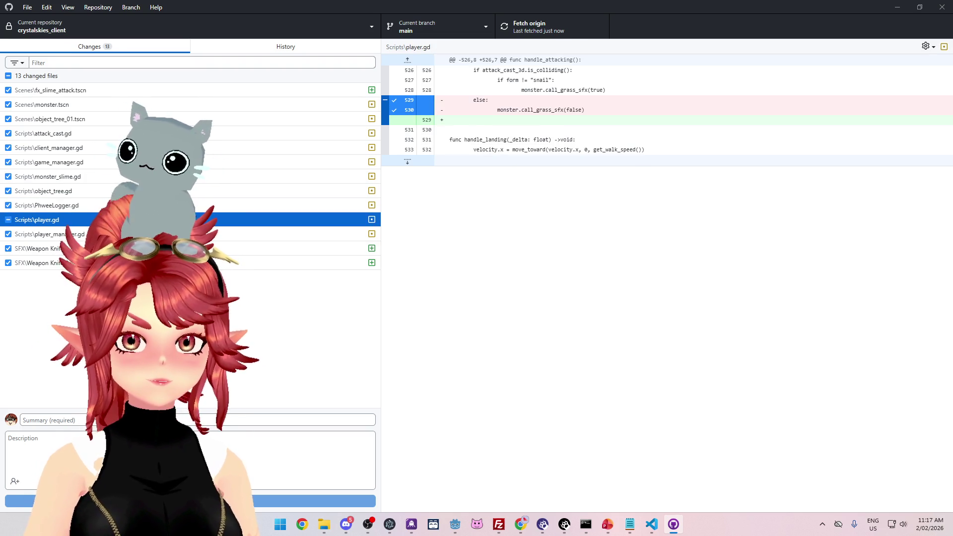
pyautogui.click(407, 161)
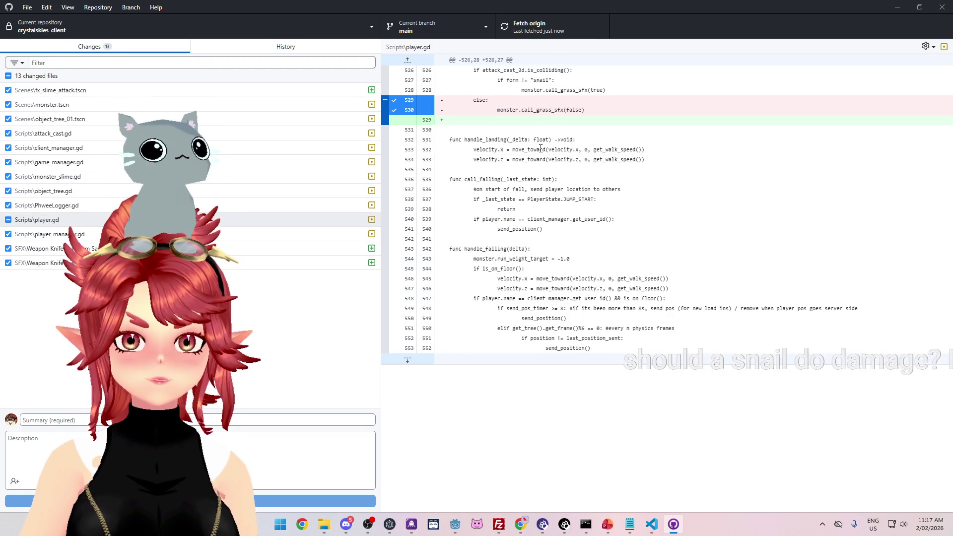
pyautogui.click(407, 60)
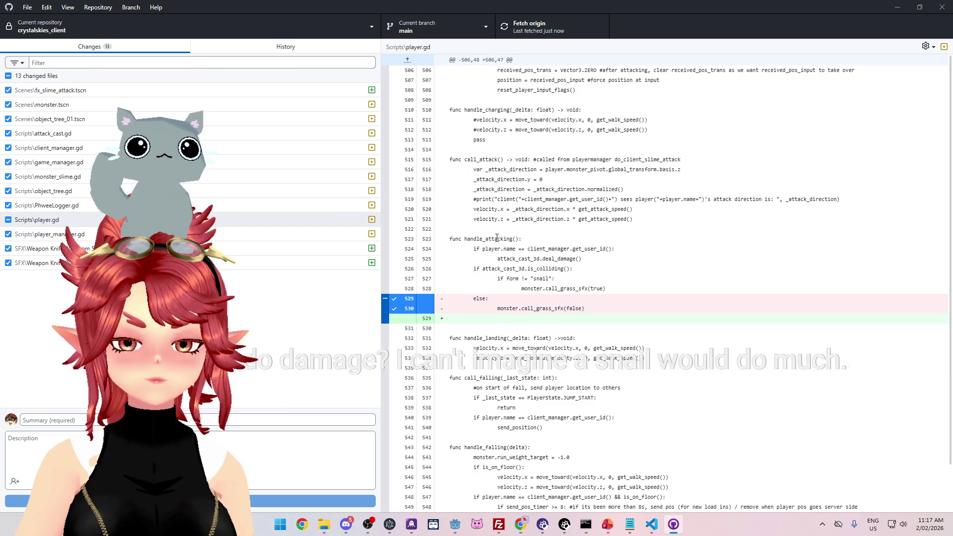
pyautogui.scroll(-1, 481, 224)
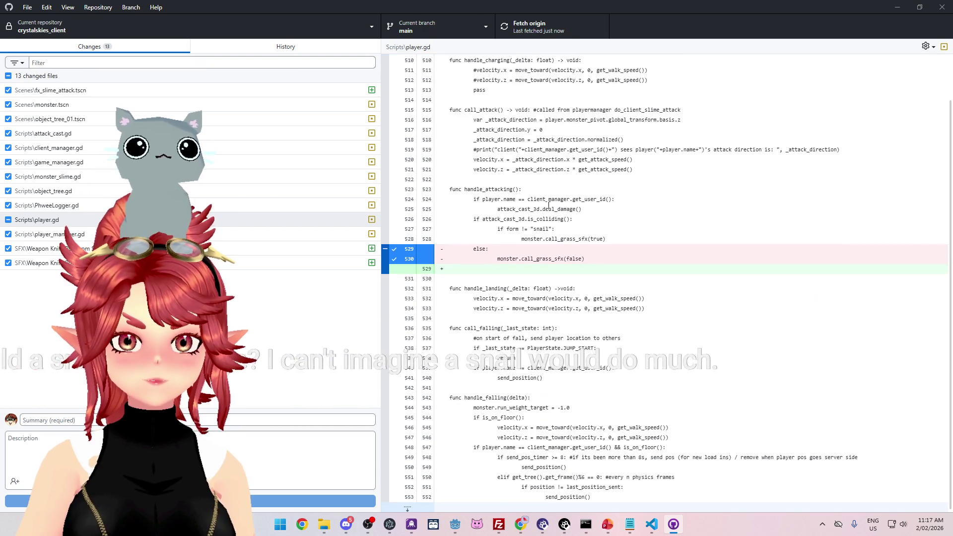
# - Highlight the snail check, is_colliding check and the removed call_grass_sfx(false) line
pyautogui.tripleClick(501, 228)
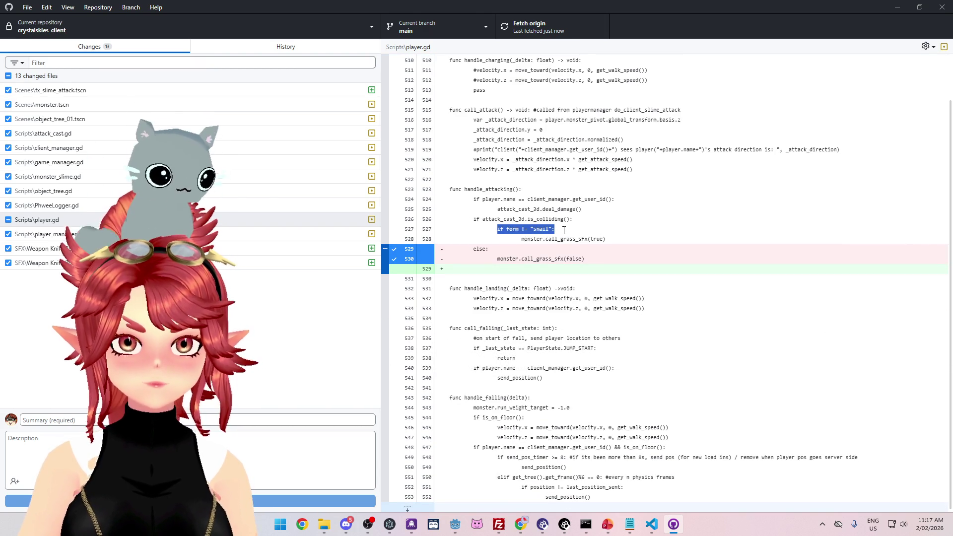
pyautogui.moveTo(474, 218); pyautogui.dragTo(590, 224)
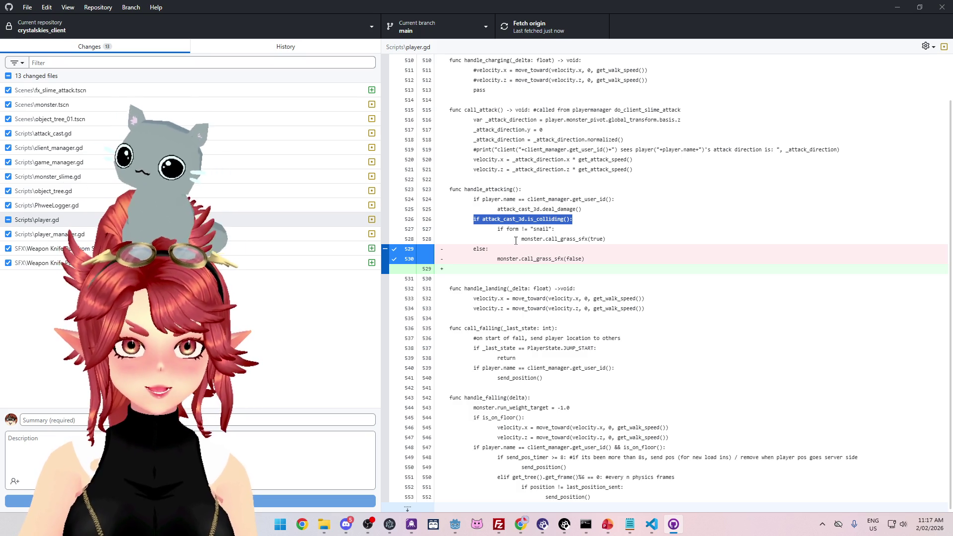
pyautogui.moveTo(497, 229); pyautogui.dragTo(607, 242)
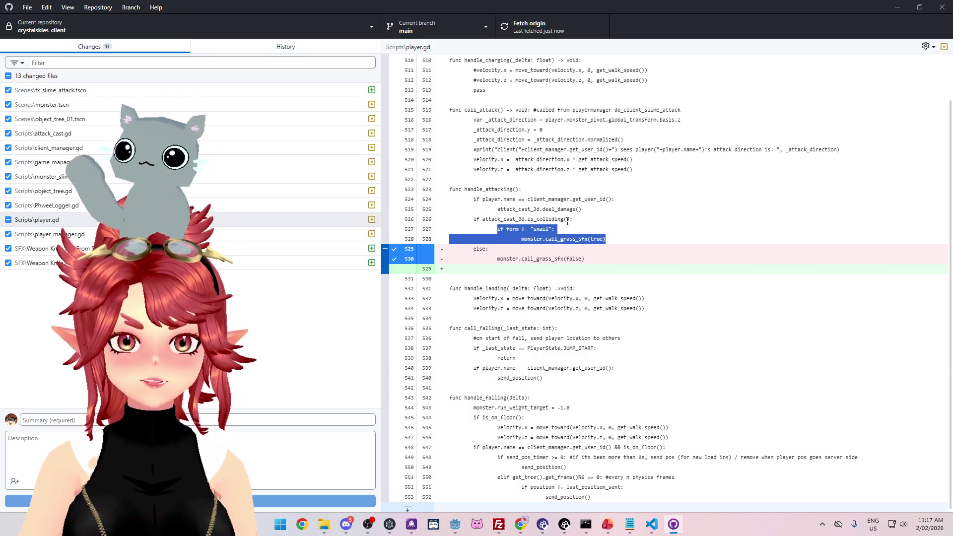
pyautogui.moveTo(497, 259); pyautogui.dragTo(595, 261)
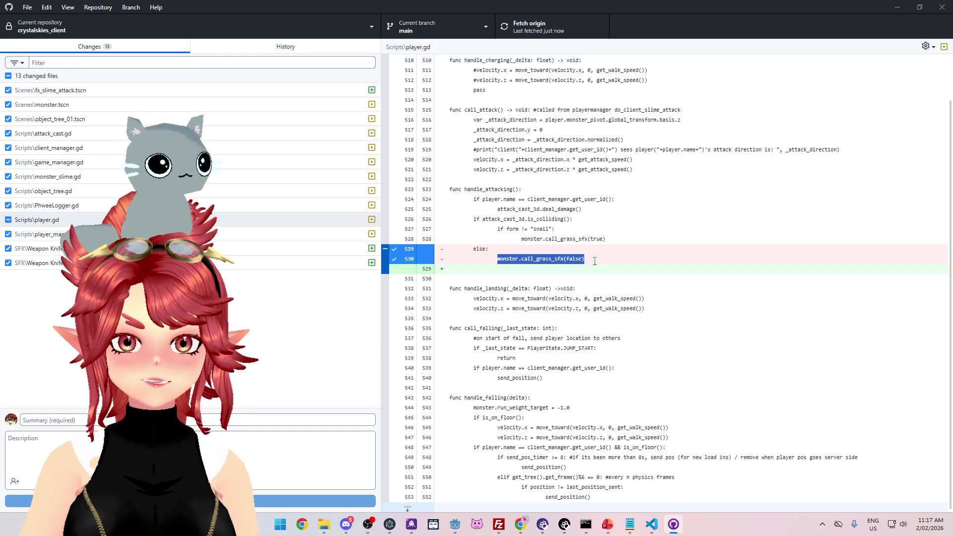
pyautogui.click(598, 260)
pyautogui.moveTo(524, 258); pyautogui.dragTo(573, 259)
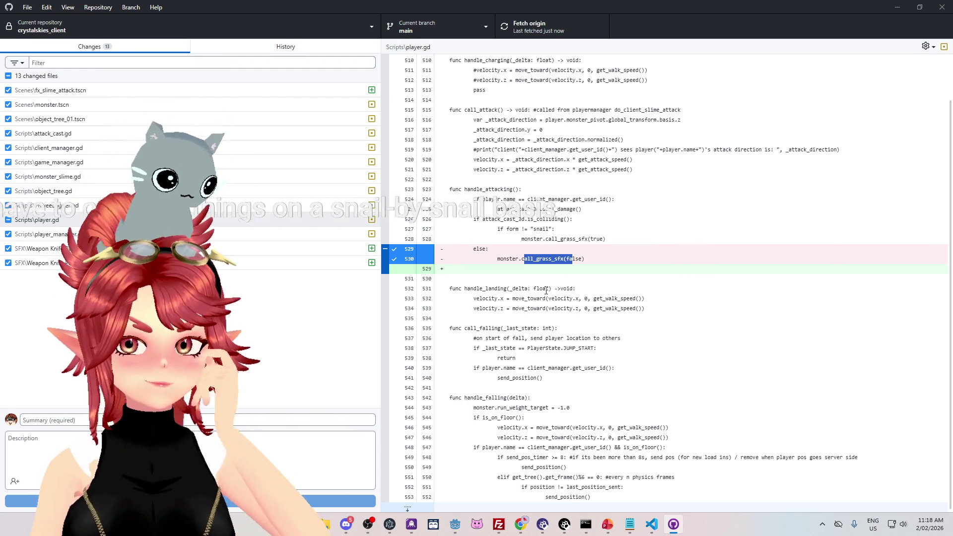
pyautogui.moveTo(453, 528)
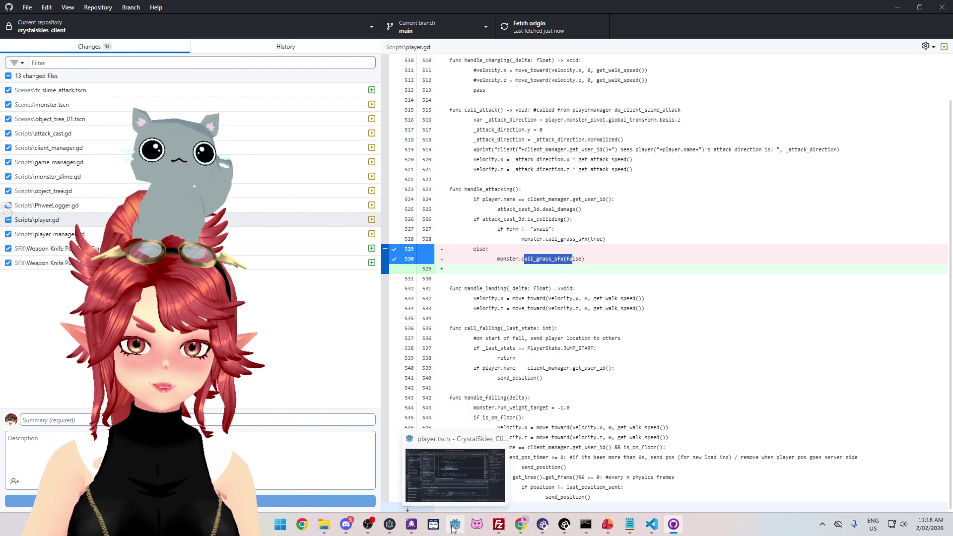
pyautogui.click(453, 528)
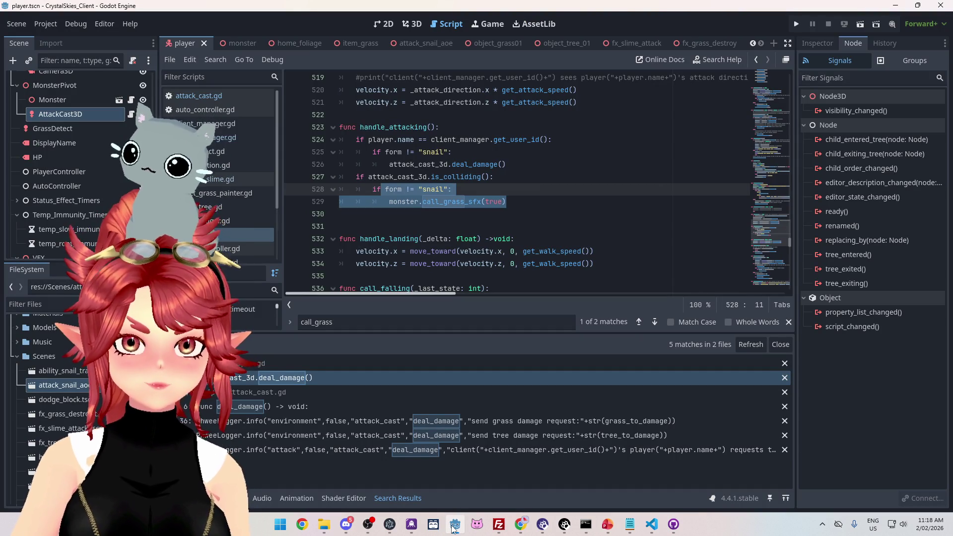
pyautogui.moveTo(672, 529)
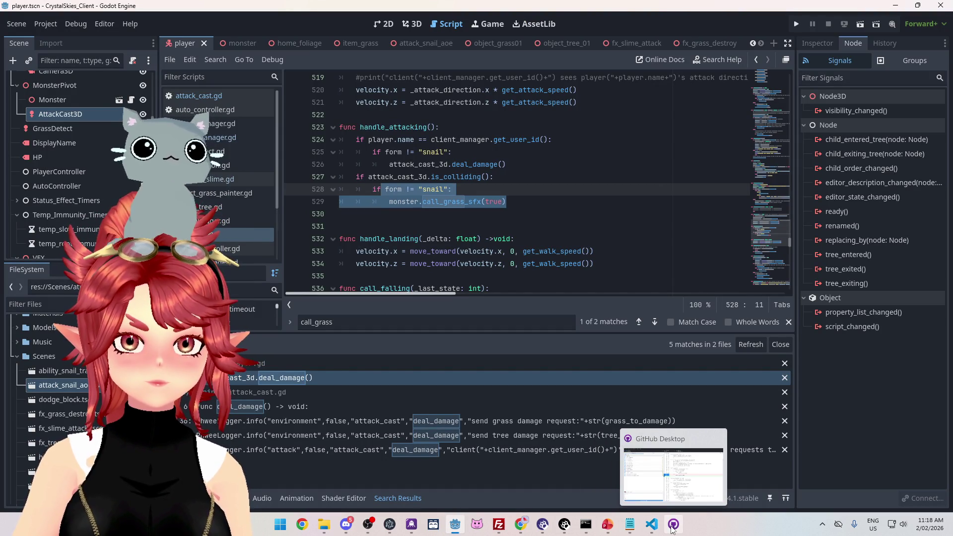
pyautogui.click(672, 529)
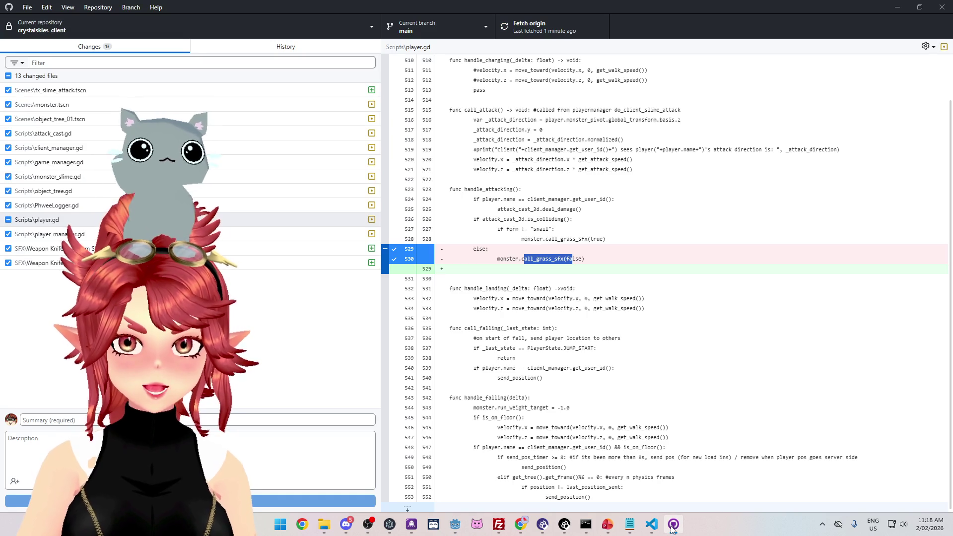
pyautogui.moveTo(472, 249); pyautogui.dragTo(587, 256)
pyautogui.hotkey('ctrl', 'c')
pyautogui.click(457, 525)
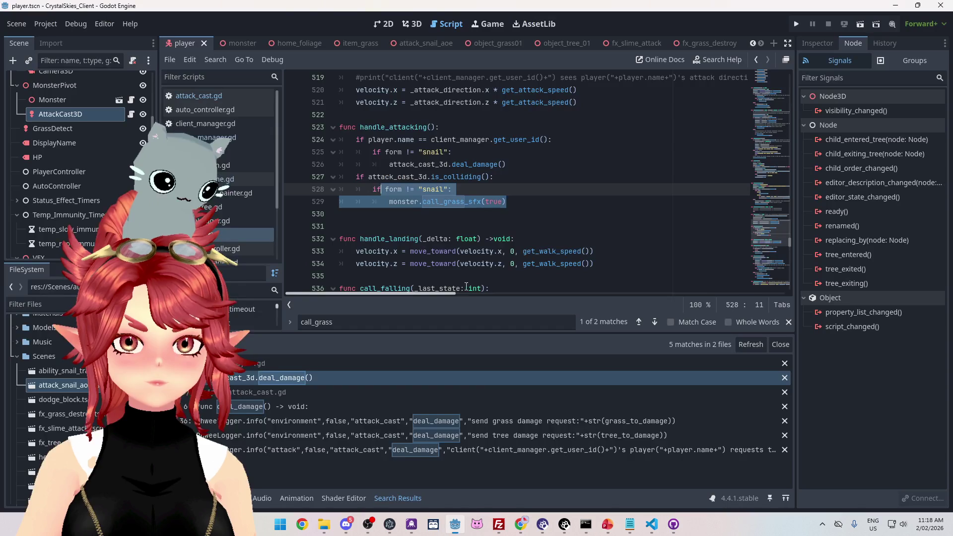
pyautogui.click(403, 218)
pyautogui.hotkey('ctrl', 'v')
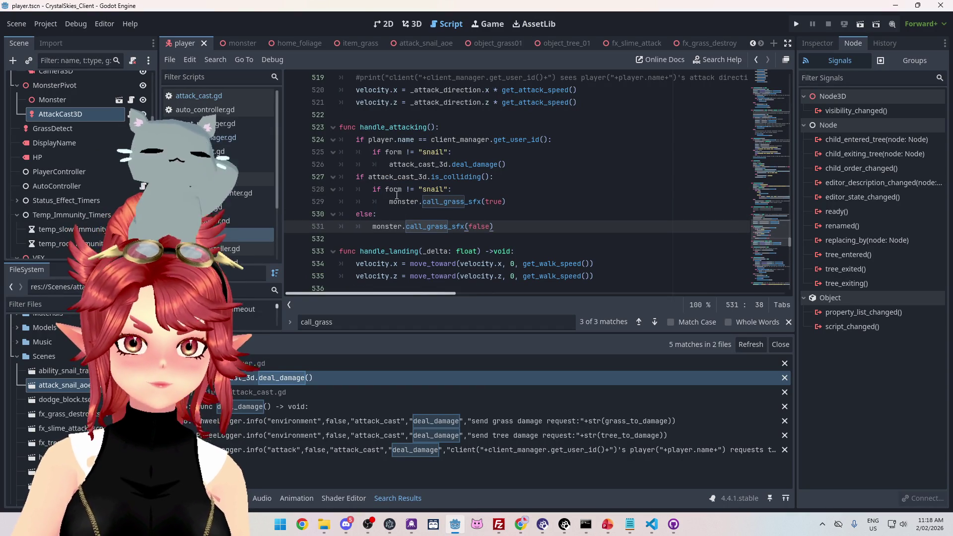
pyautogui.moveTo(420, 176)
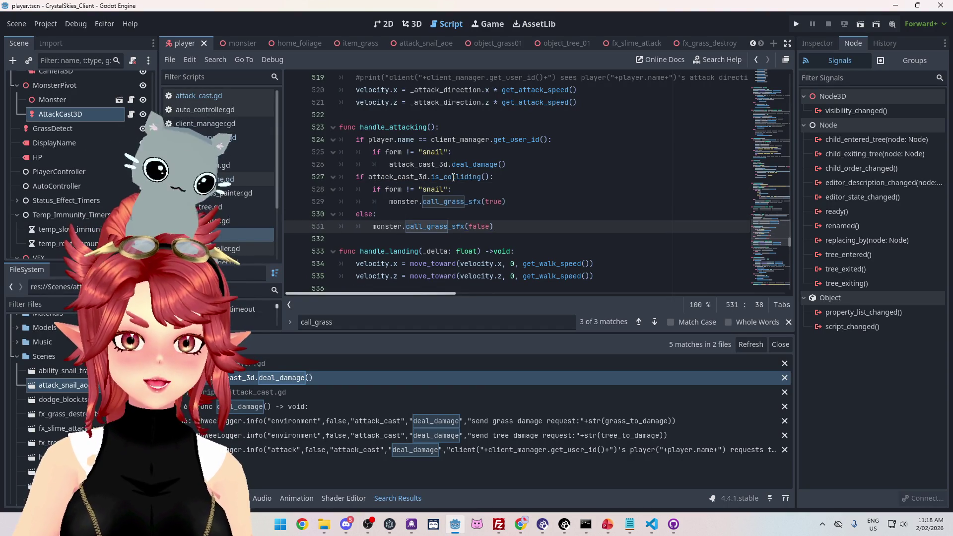
pyautogui.moveTo(475, 179)
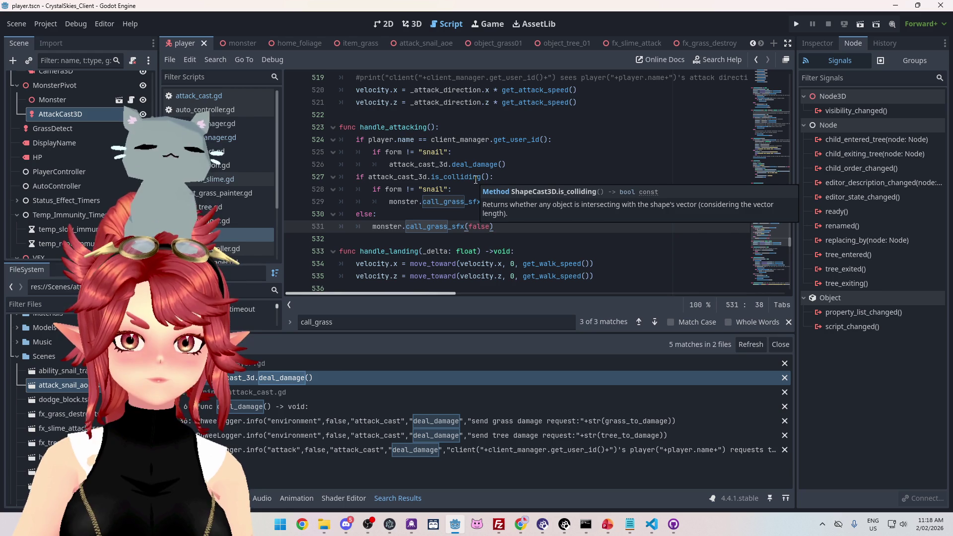
pyautogui.moveTo(377, 180)
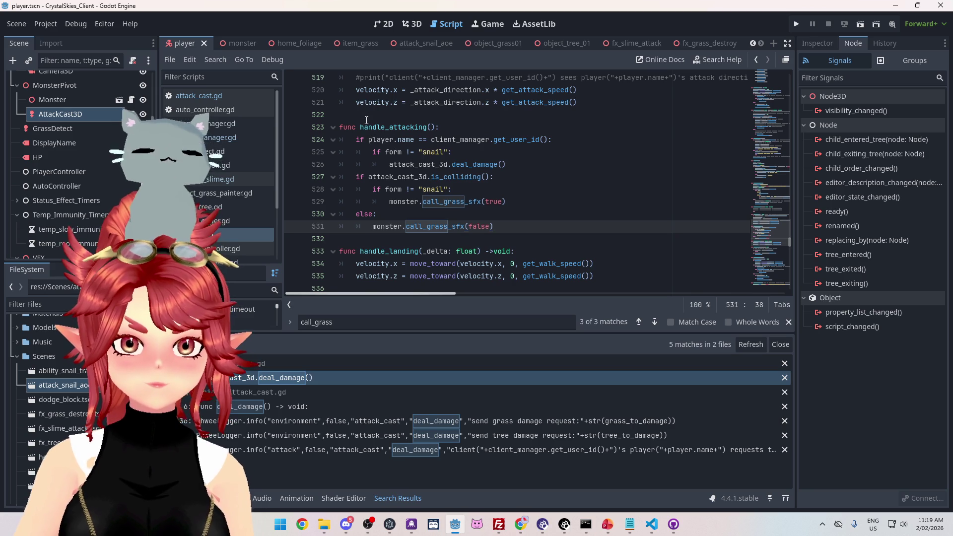
# - Review the snail-form condition, deal_damage call and is_colliding check on lines 525–527
pyautogui.moveTo(383, 153); pyautogui.dragTo(461, 154)
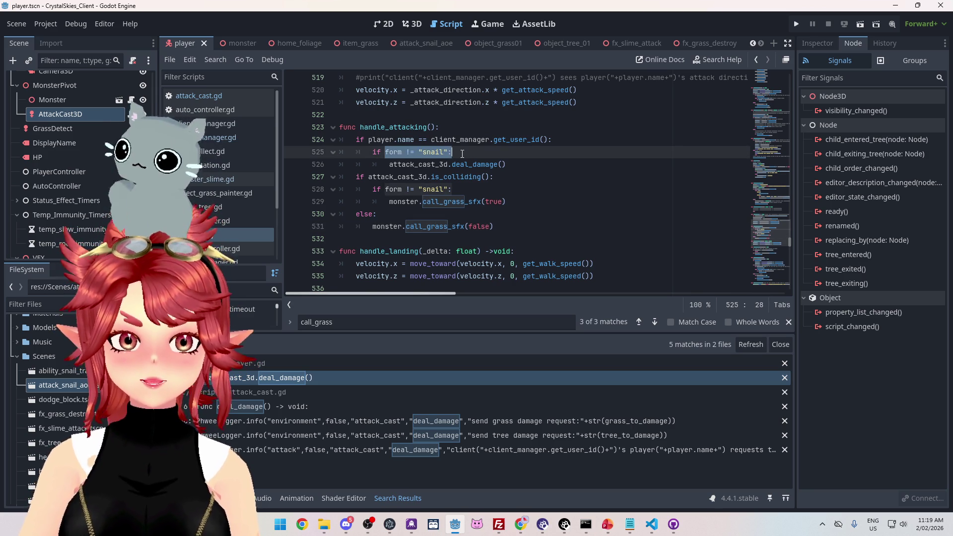
pyautogui.moveTo(390, 164); pyautogui.dragTo(522, 166)
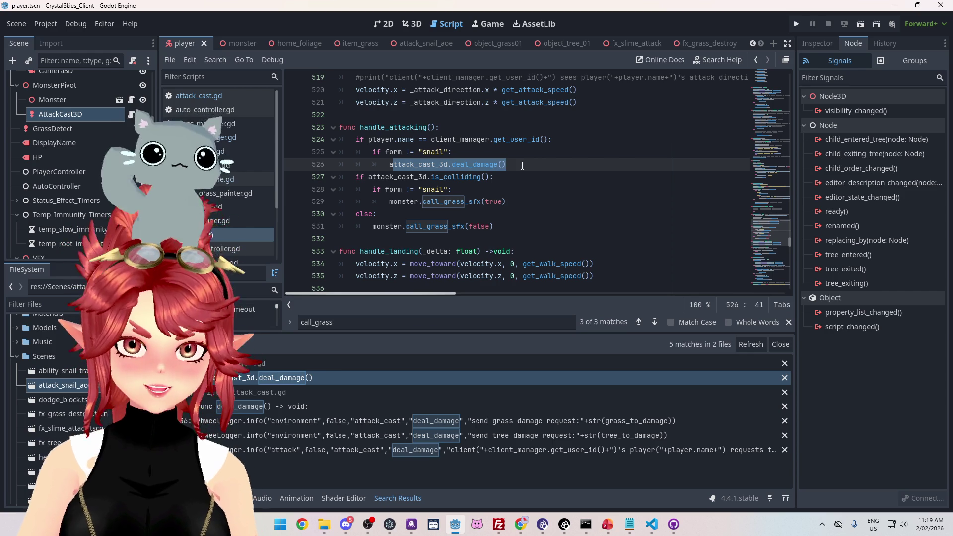
pyautogui.click(505, 178)
pyautogui.moveTo(392, 166); pyautogui.dragTo(521, 164)
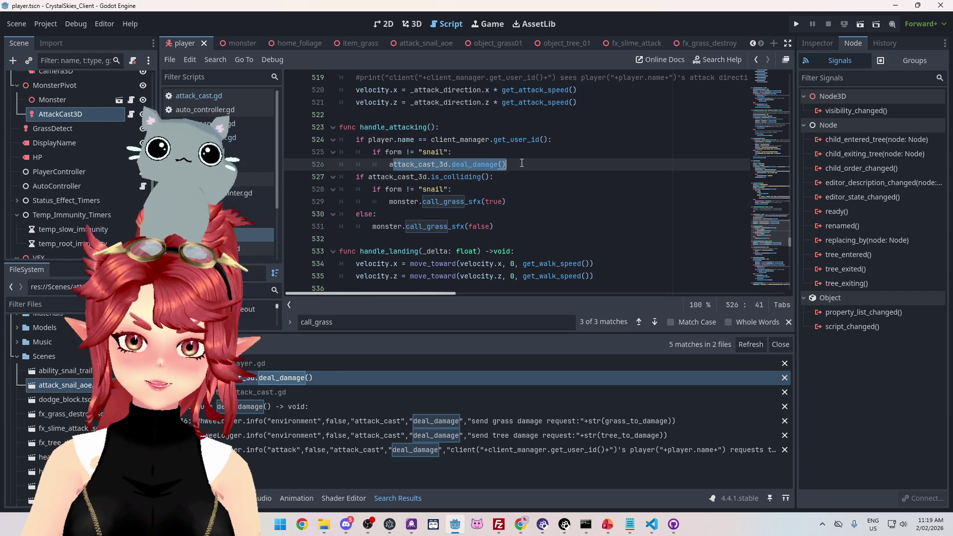
pyautogui.click(357, 177)
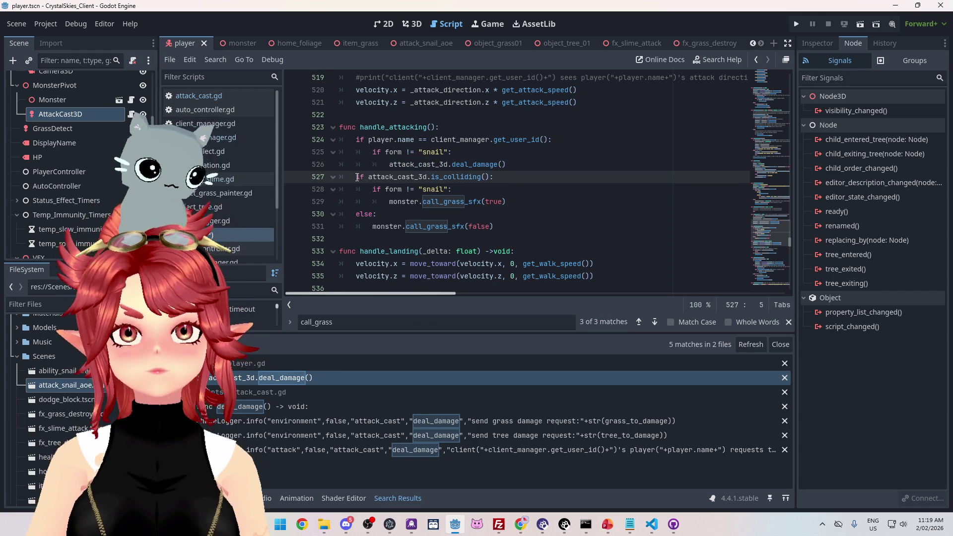
pyautogui.moveTo(421, 179); pyautogui.dragTo(481, 178)
pyautogui.click(376, 177)
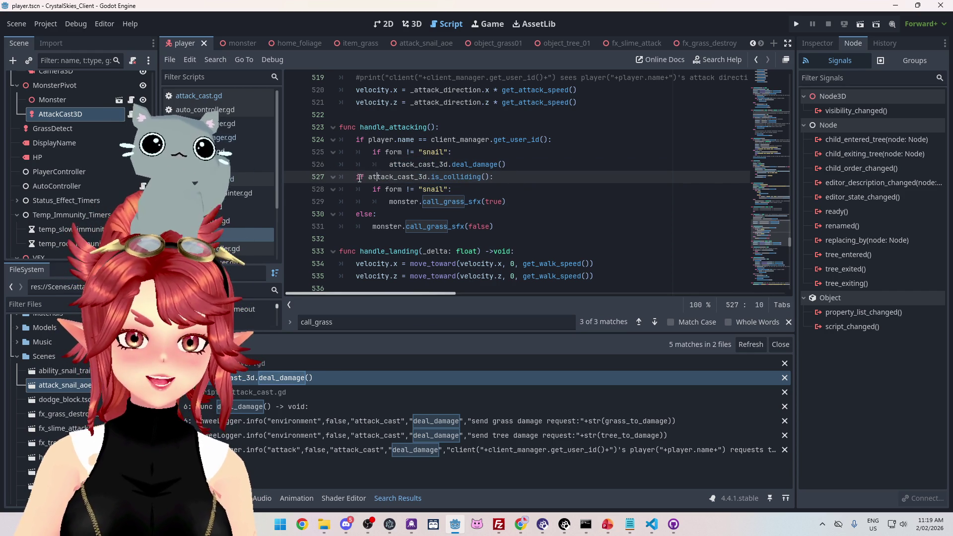
pyautogui.moveTo(473, 176); pyautogui.dragTo(496, 175)
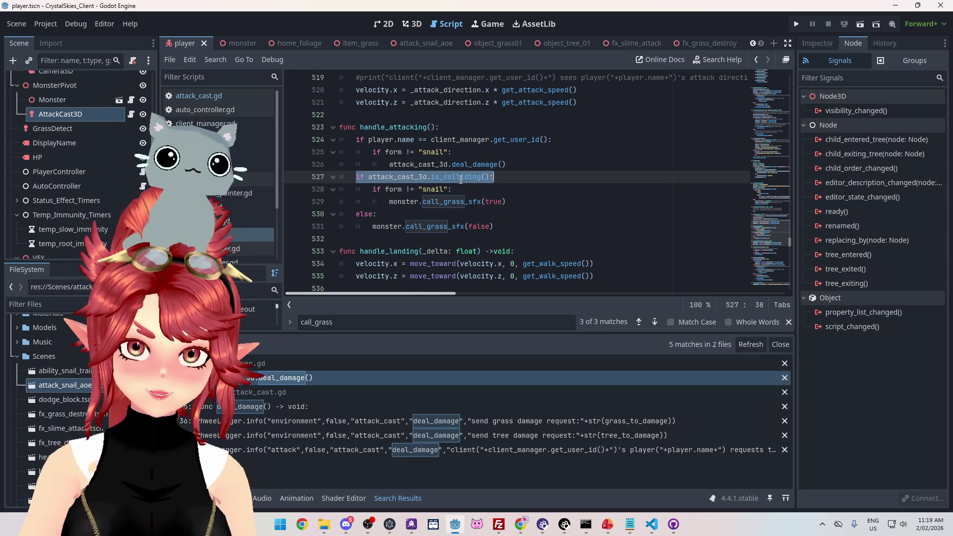
# - Check the snail-form grass sfx line 528 and save player.gd
pyautogui.moveTo(377, 189); pyautogui.dragTo(503, 201)
pyautogui.click(515, 201)
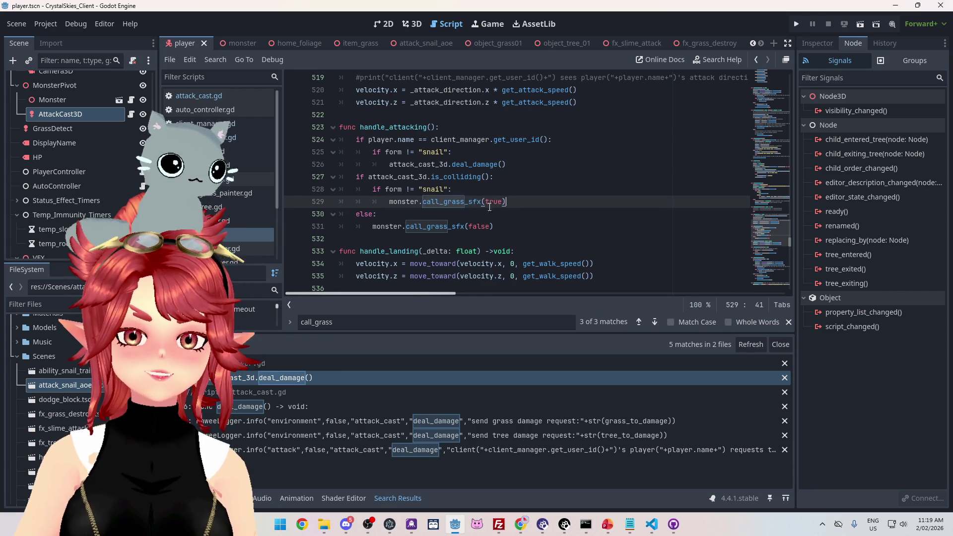
pyautogui.press('Up')
pyautogui.hotkey('ctrl', 's')
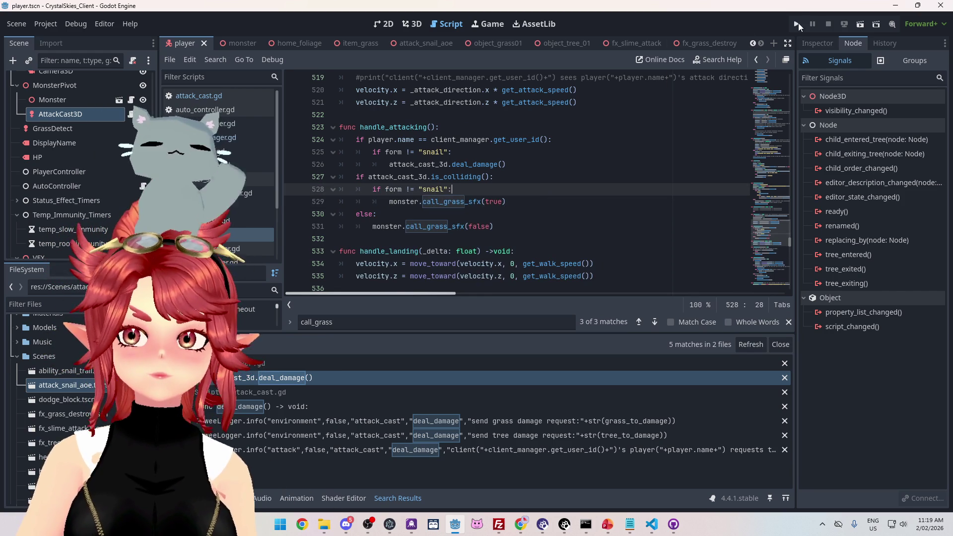
# - Run the project with F5 and create a new lobby named asdd
pyautogui.press('F5')
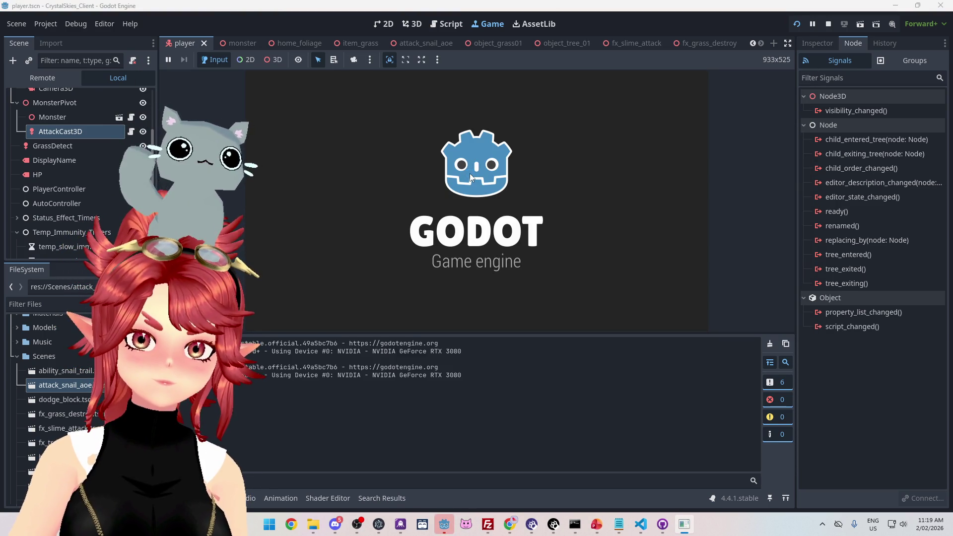
pyautogui.click(514, 232)
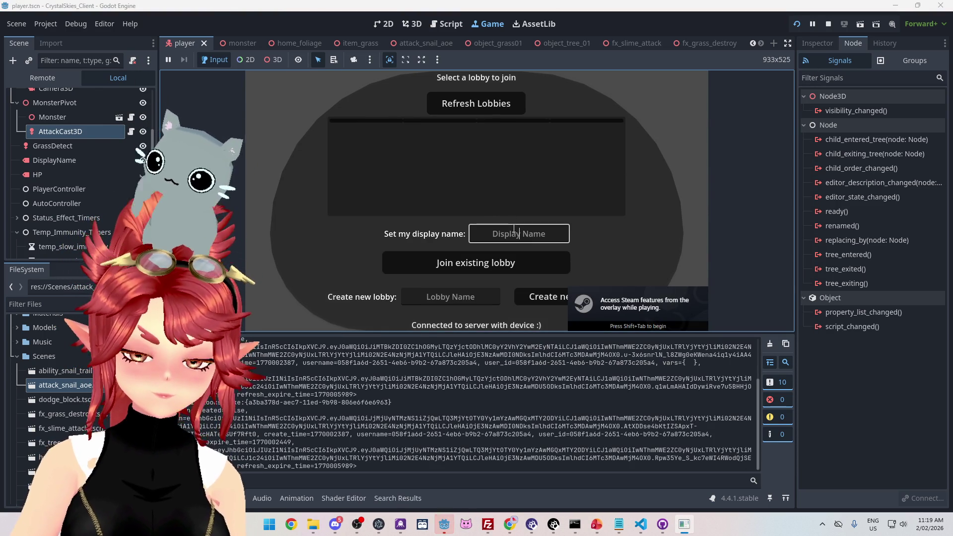
pyautogui.press('Tab')
pyautogui.write('asdf')
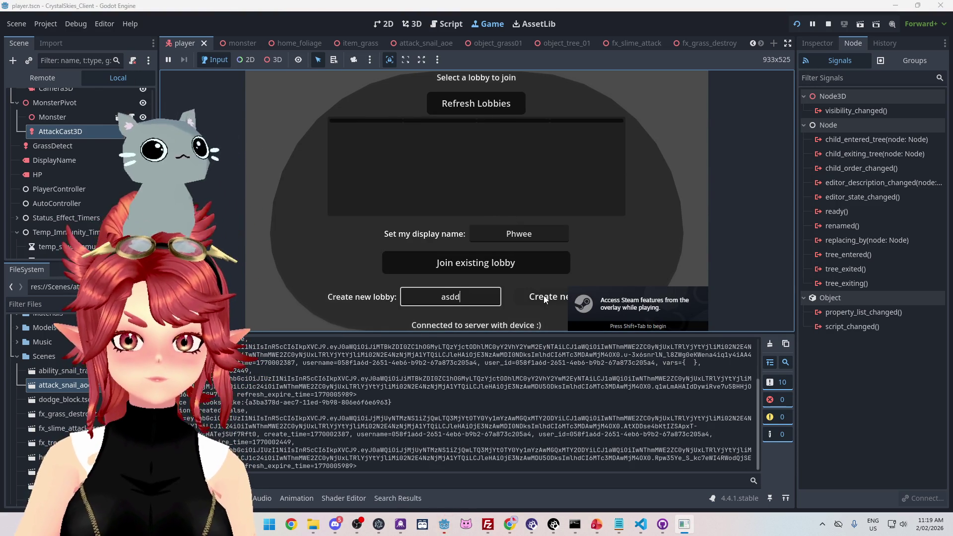
pyautogui.click(543, 296)
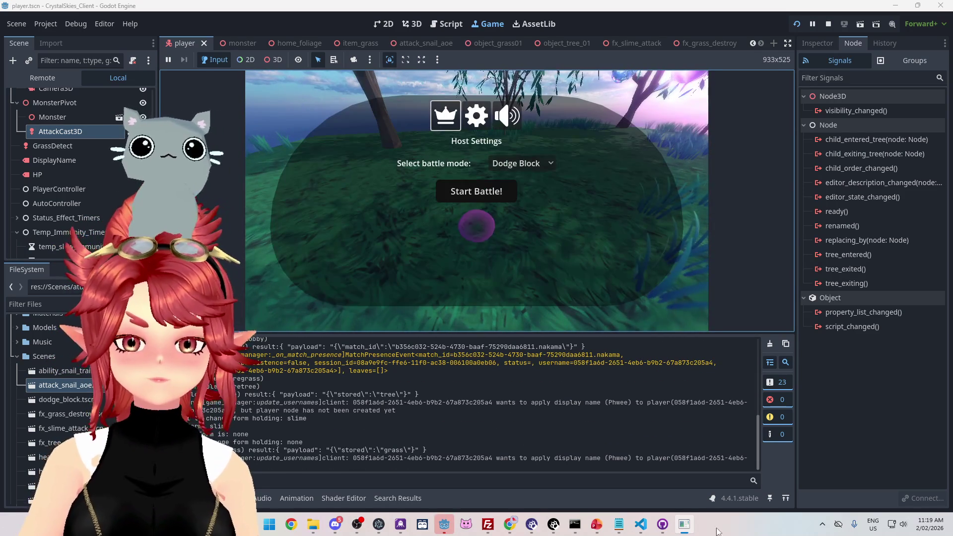
# - In the second client, refresh the lobby list and join the asdd lobby
pyautogui.click(685, 527)
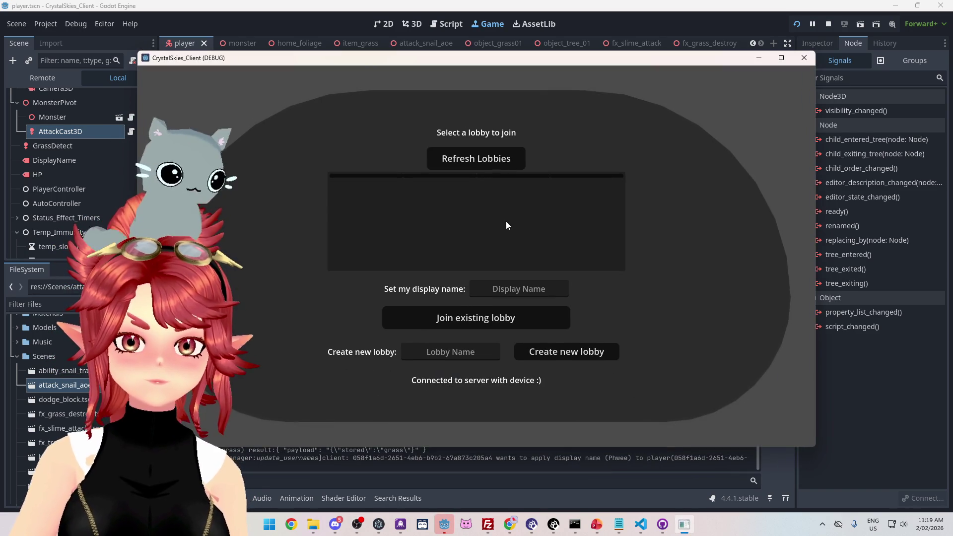
pyautogui.click(451, 165)
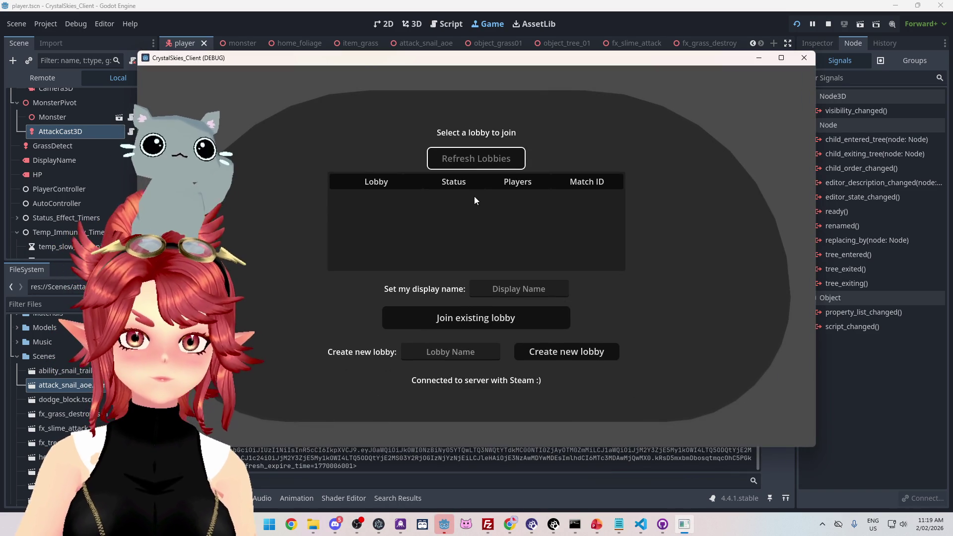
pyautogui.click(473, 197)
pyautogui.click(505, 291)
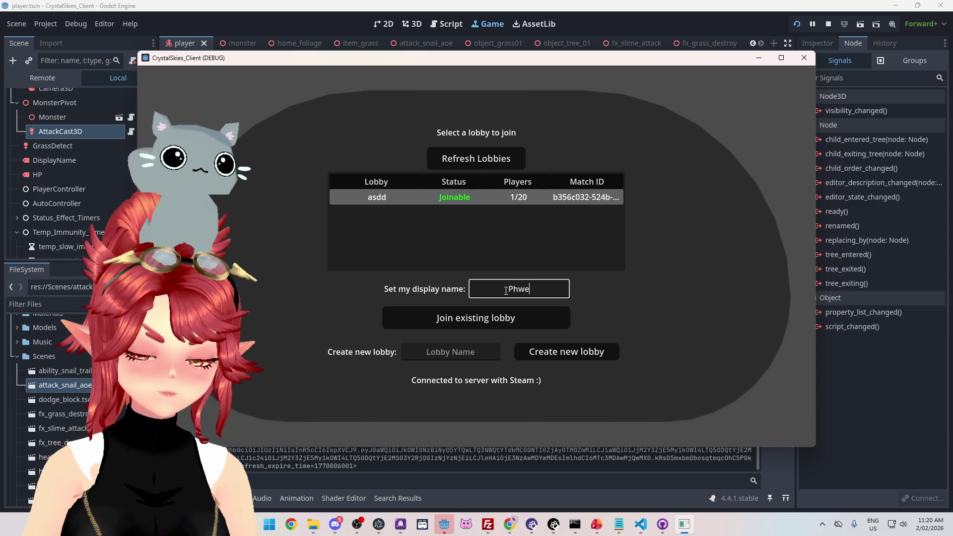
pyautogui.click(501, 314)
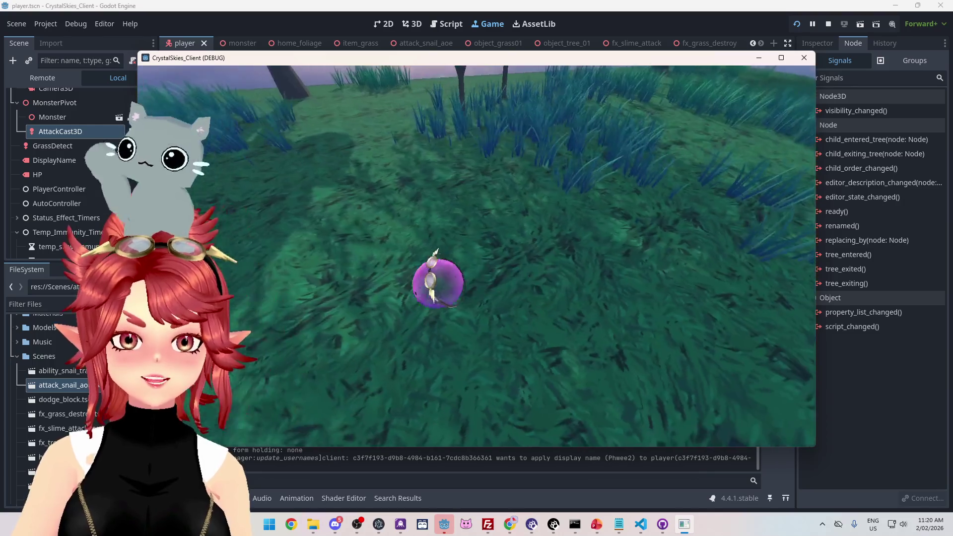
# - Toggle the settings menu in both clients and respawn the host player
pyautogui.press('Escape')
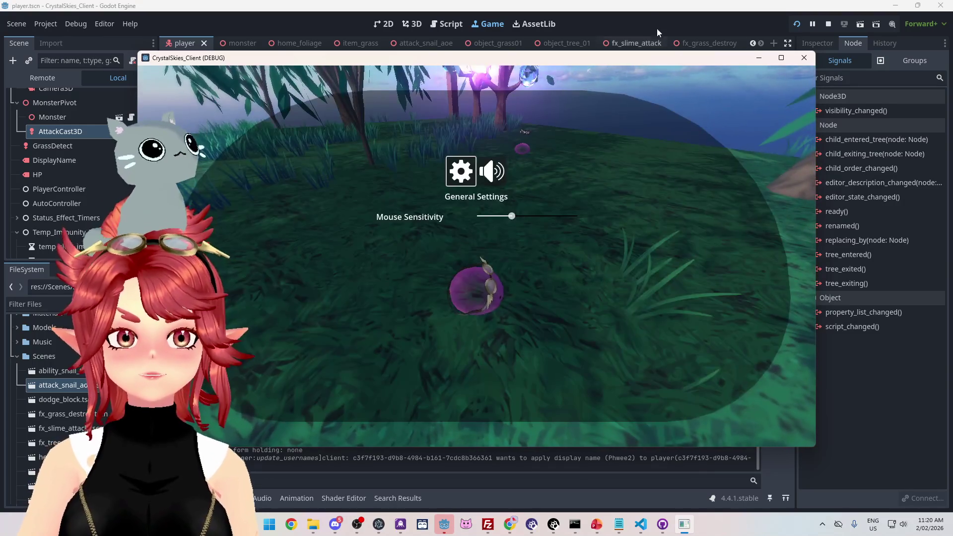
pyautogui.click(684, 524)
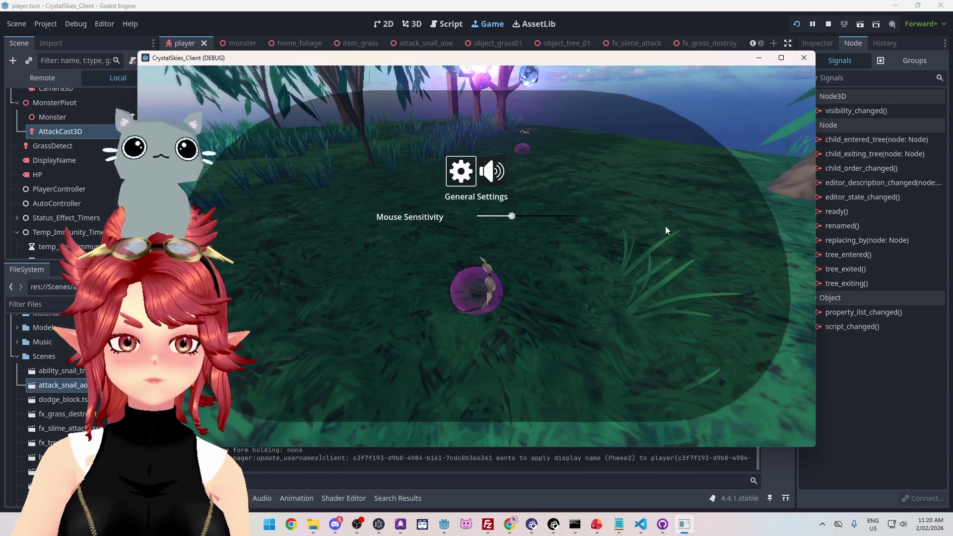
pyautogui.press('Escape')
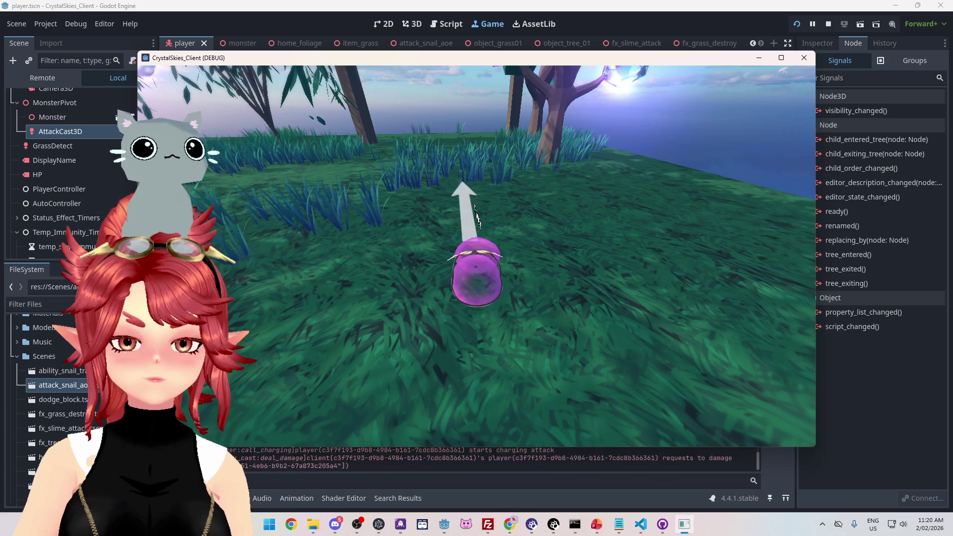
pyautogui.press('Escape')
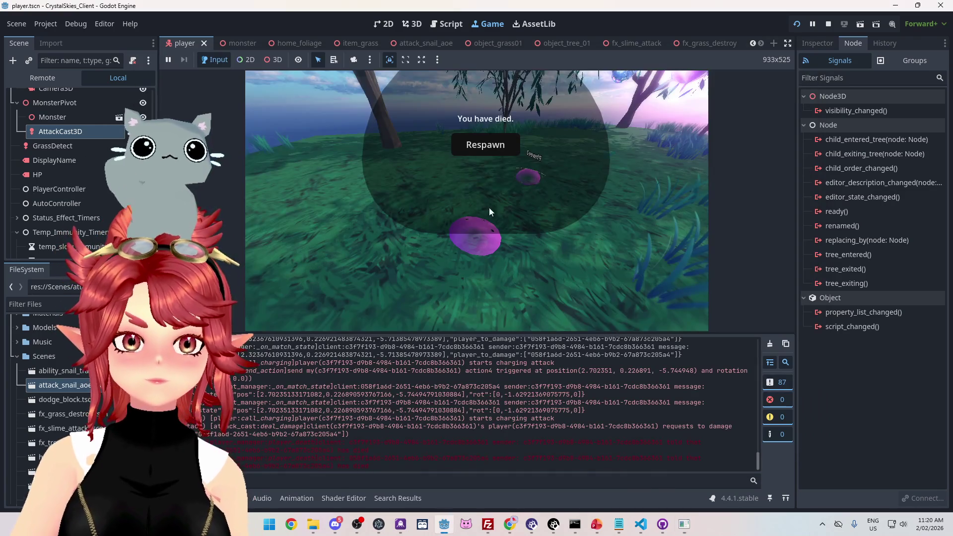
pyautogui.click(487, 145)
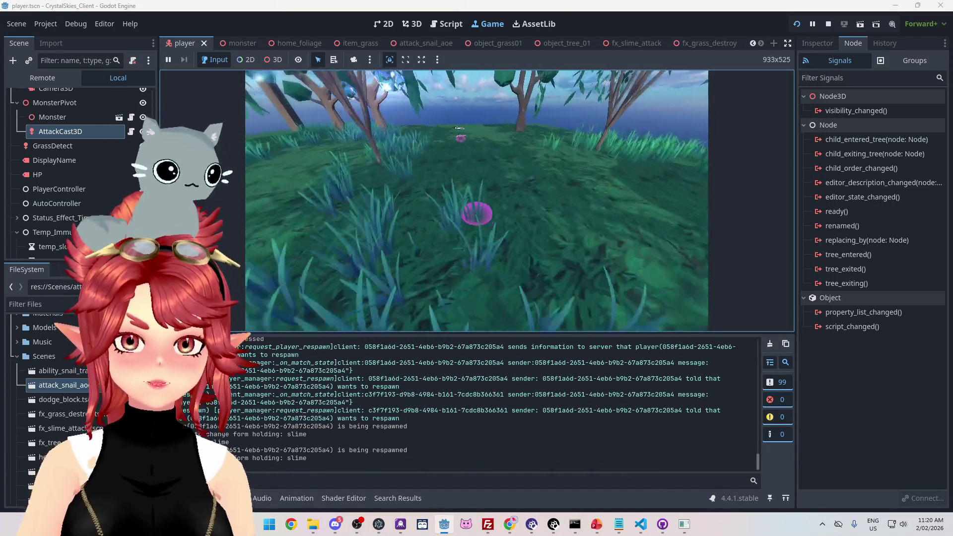
# - Resume play in the other client and charge an attack as the snail in the grass
pyautogui.press('Escape')
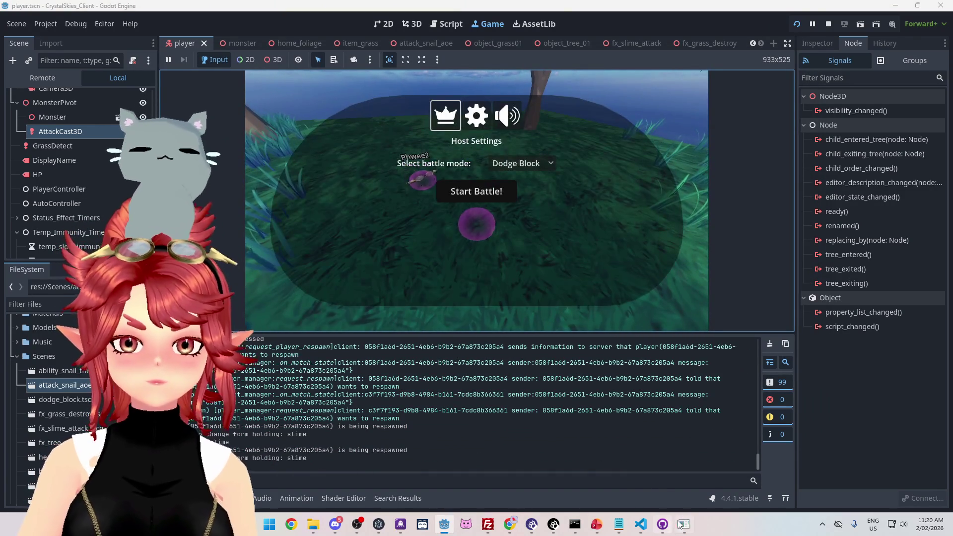
pyautogui.click(683, 524)
pyautogui.press('Escape')
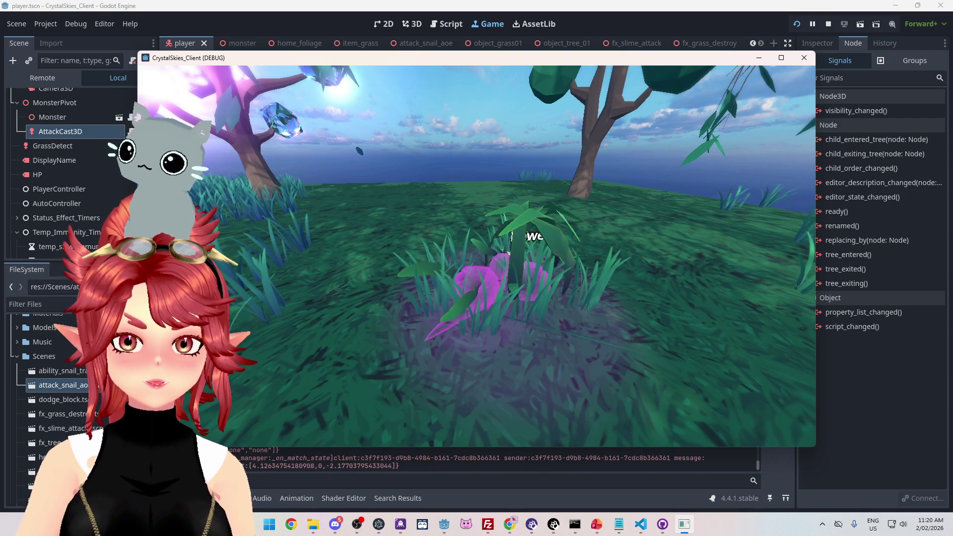
pyautogui.press('space')
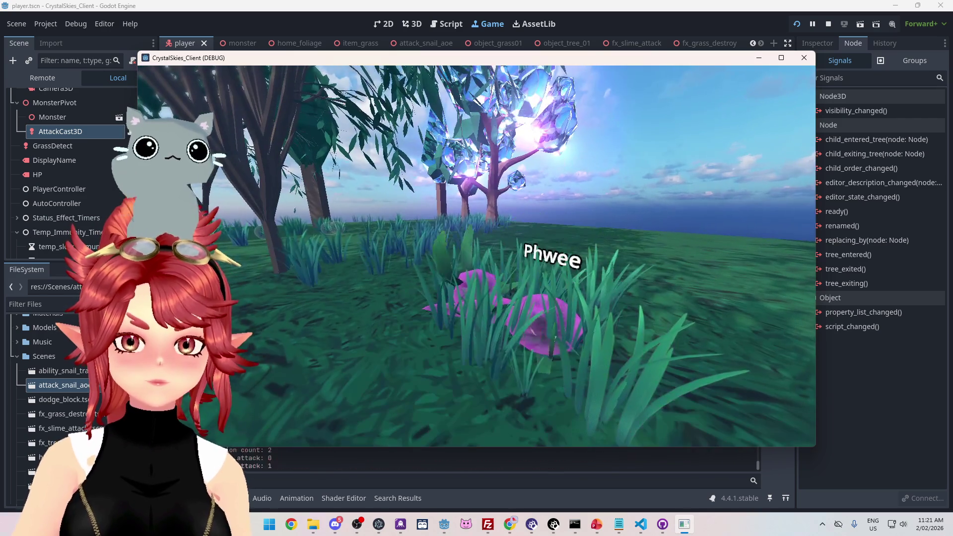
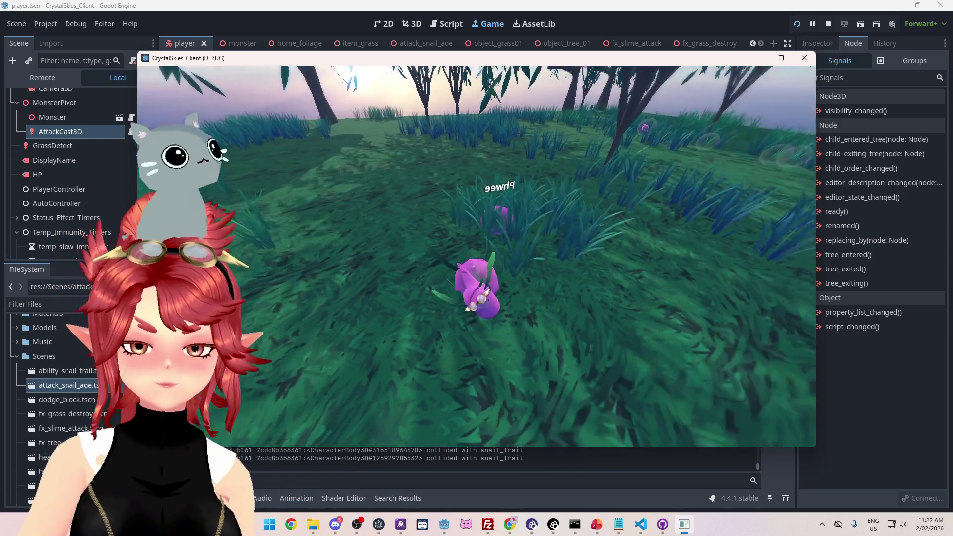
# - Toggle the game's settings overlay with Esc, leave it open, then bring up the to-do slides
pyautogui.press('Escape')
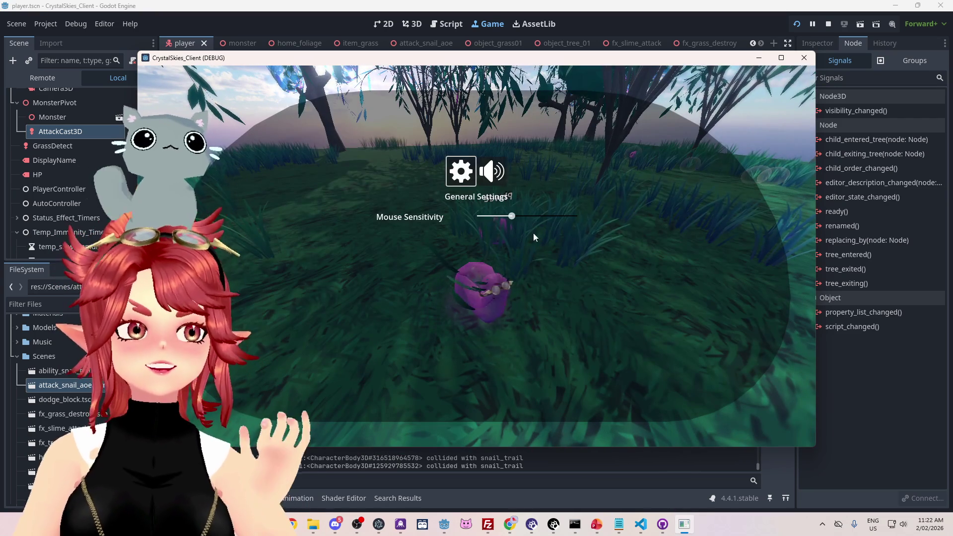
pyautogui.press('Escape')
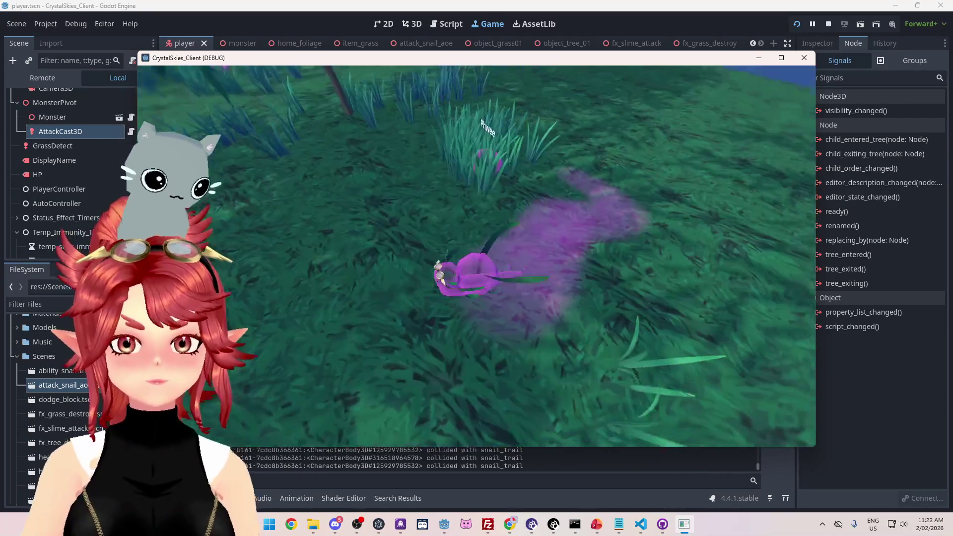
pyautogui.press('Escape')
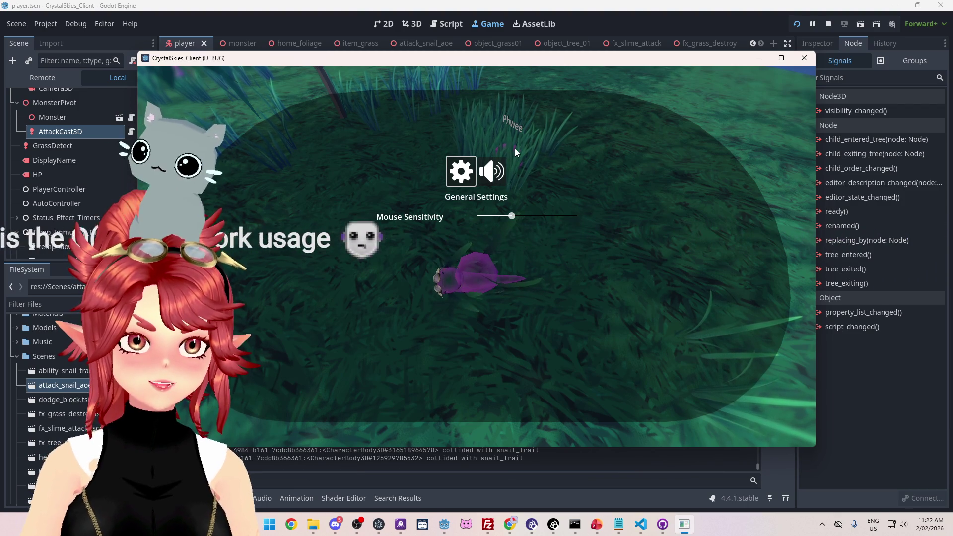
pyautogui.press('Escape')
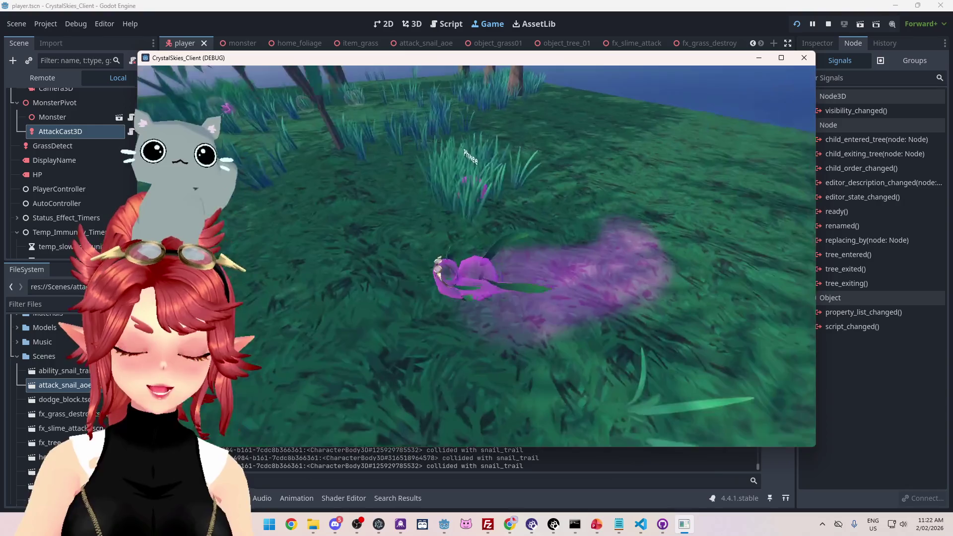
pyautogui.press('Escape')
pyautogui.click(595, 527)
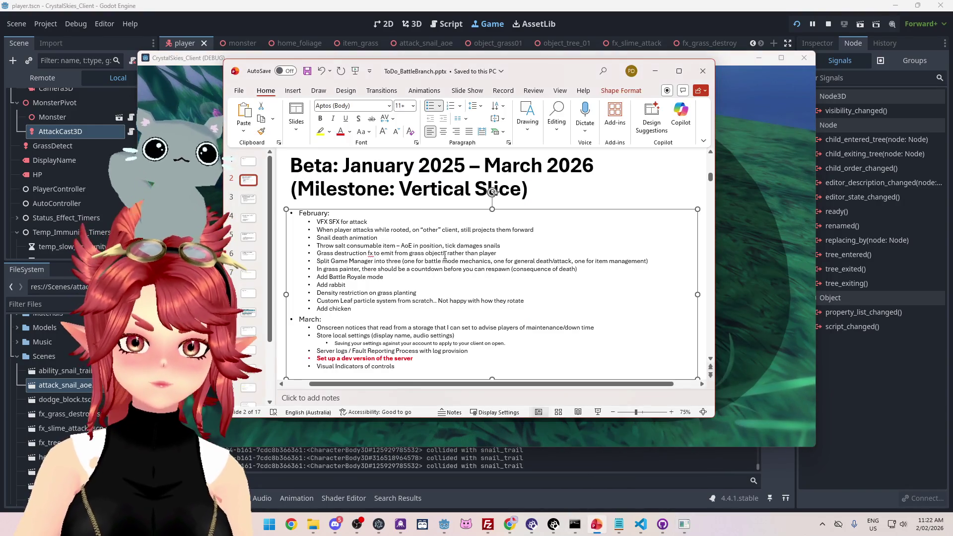
# - Maximize the slide deck and select the 'VFX SFX for attack' line on the Beta slide
pyautogui.doubleClick(670, 71)
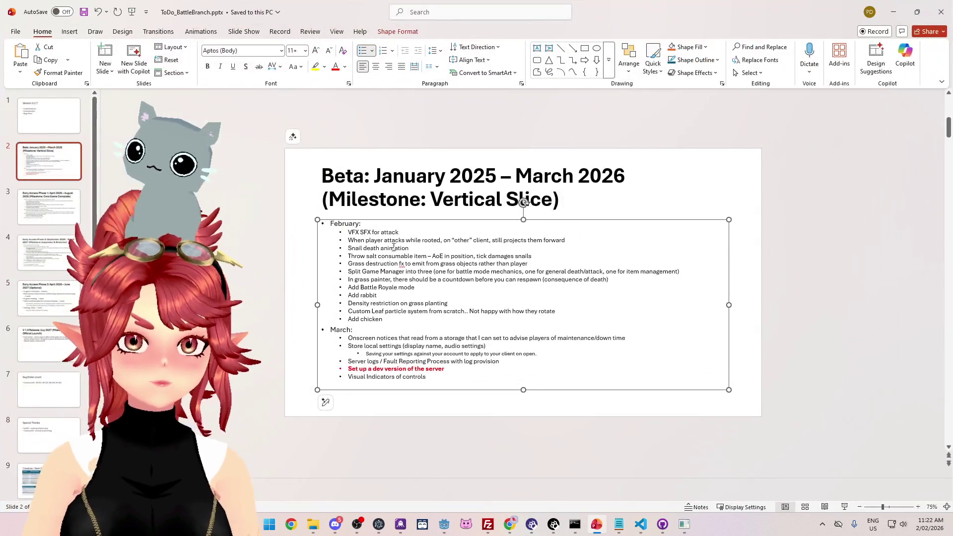
pyautogui.doubleClick(388, 231)
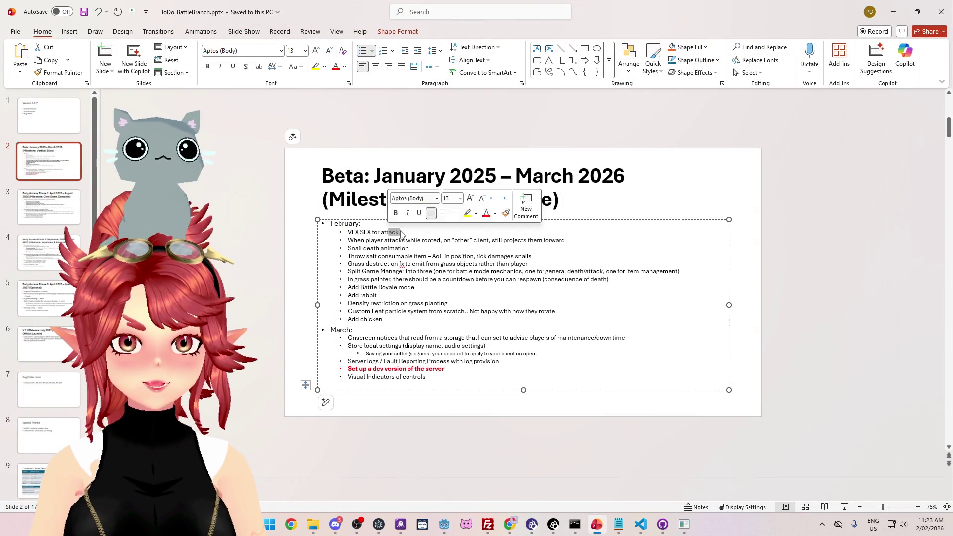
pyautogui.moveTo(399, 231); pyautogui.dragTo(356, 236)
# - Paste 'VFX SFX for attack' as a new sub-bullet under Improvements on the Version 0.2.7 slide
pyautogui.scroll(1, 521, 198)
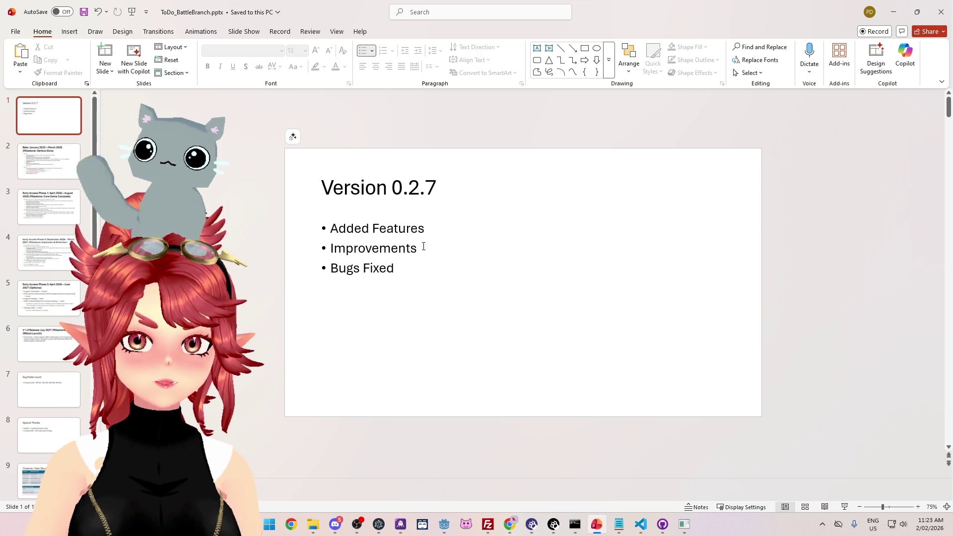
pyautogui.click(420, 248)
pyautogui.press('Return')
pyautogui.press('Tab')
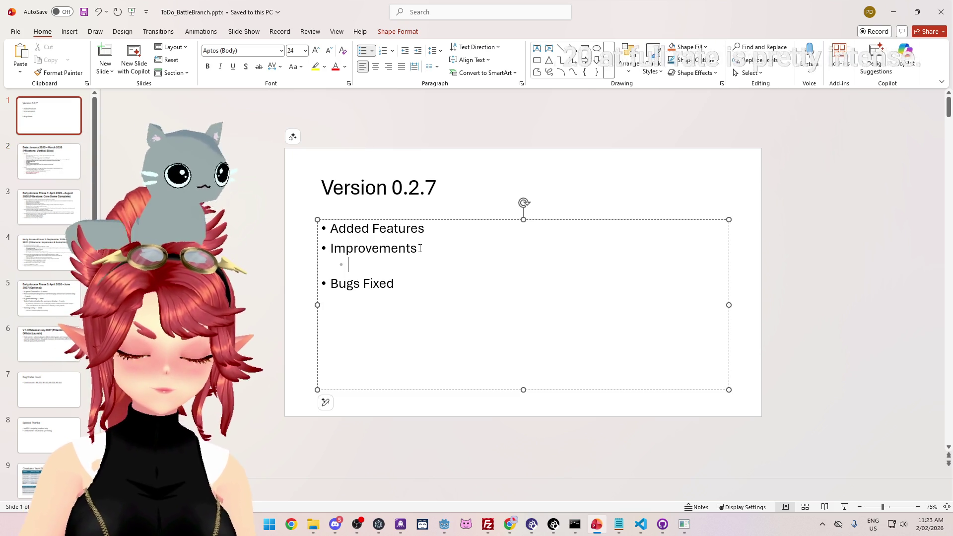
pyautogui.write('VFX SFX for attack')
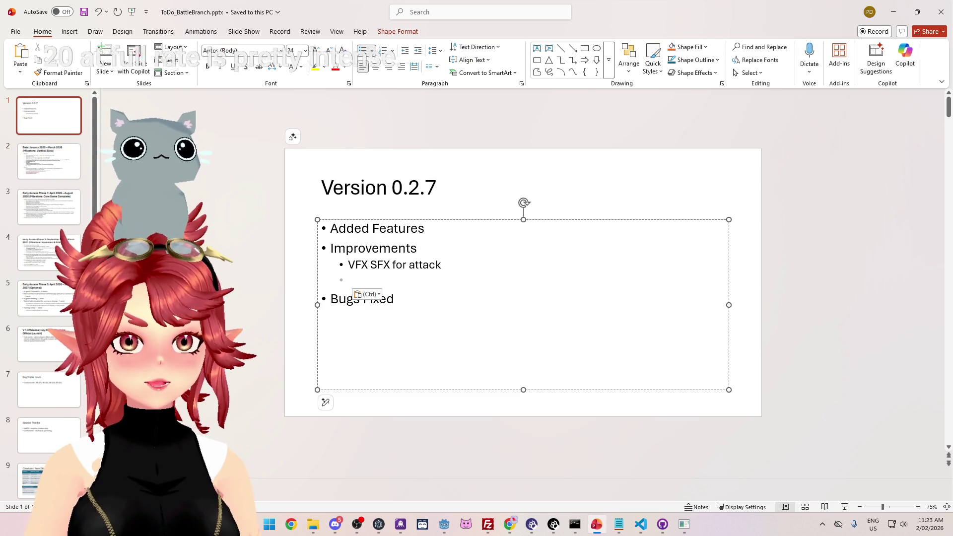
# - Select the 'Grass destruction fx' item in the Beta slide's task list
pyautogui.scroll(-1, 484, 303)
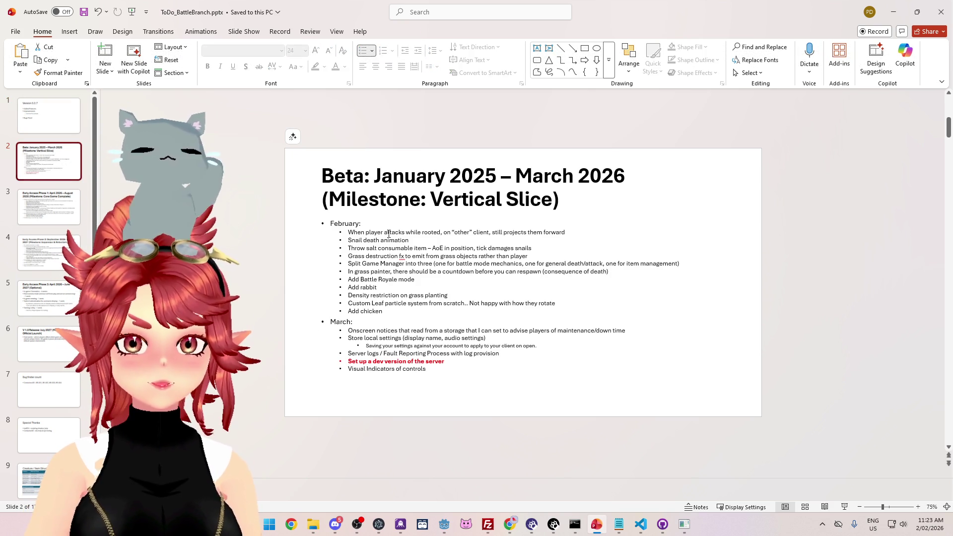
pyautogui.click(478, 231)
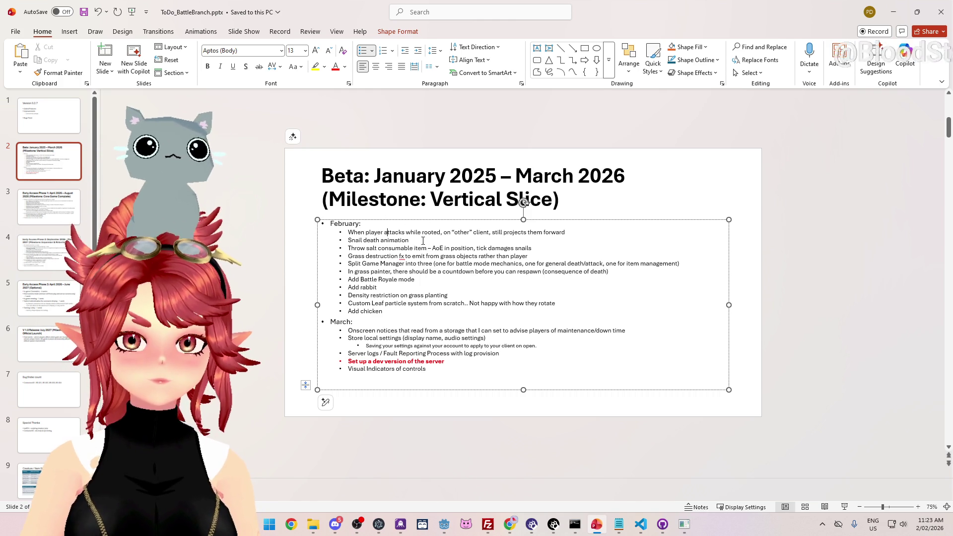
pyautogui.tripleClick(523, 256)
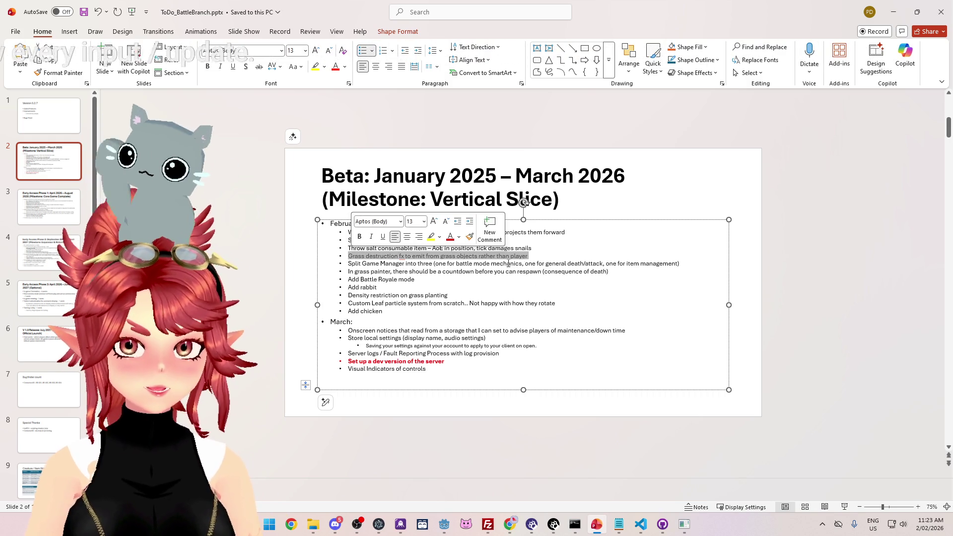
# - Move 'Grass destruction fx' below 'VFX SFX for attack' under Improvements on the Version 0.2.7 slide
pyautogui.press('Delete')
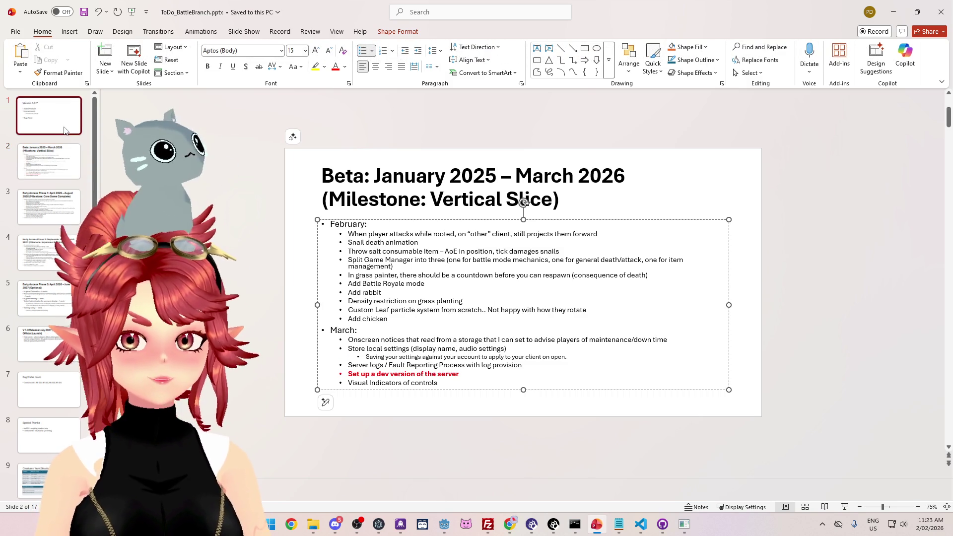
pyautogui.click(63, 130)
pyautogui.click(398, 270)
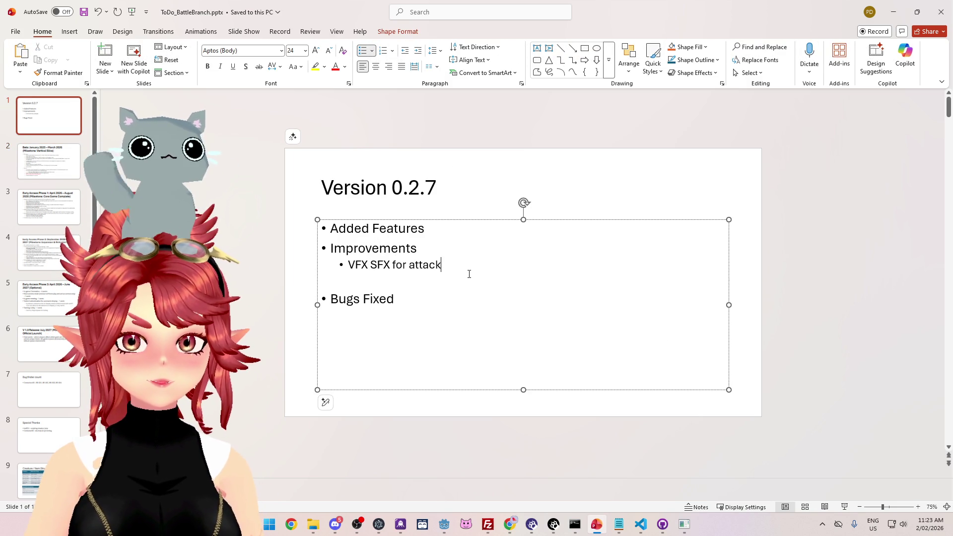
pyautogui.hotkey('ctrl', 'v')
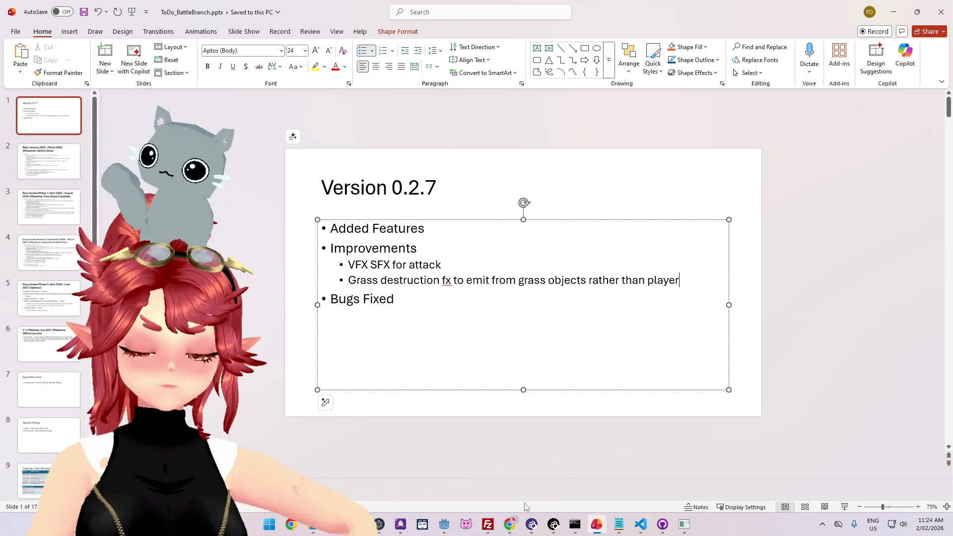
pyautogui.click(448, 526)
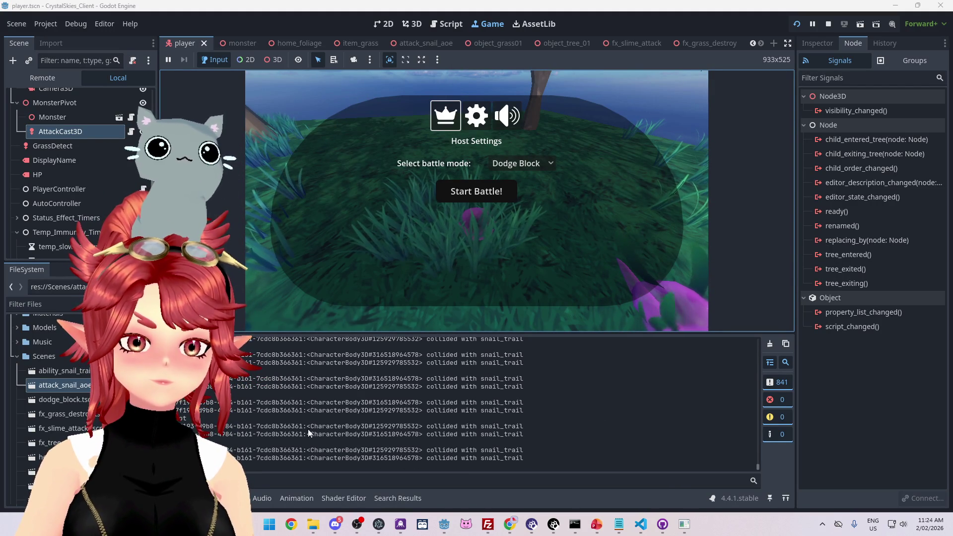
# - Stop the game and find 'collided with snail_trail' in project files, opening snail_trail.gd
pyautogui.click(828, 24)
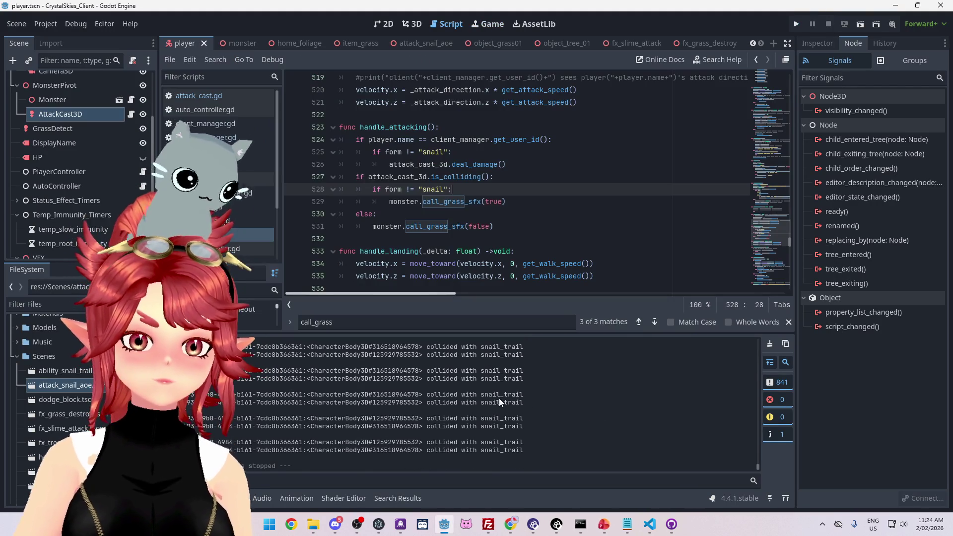
pyautogui.moveTo(523, 371); pyautogui.dragTo(234, 371)
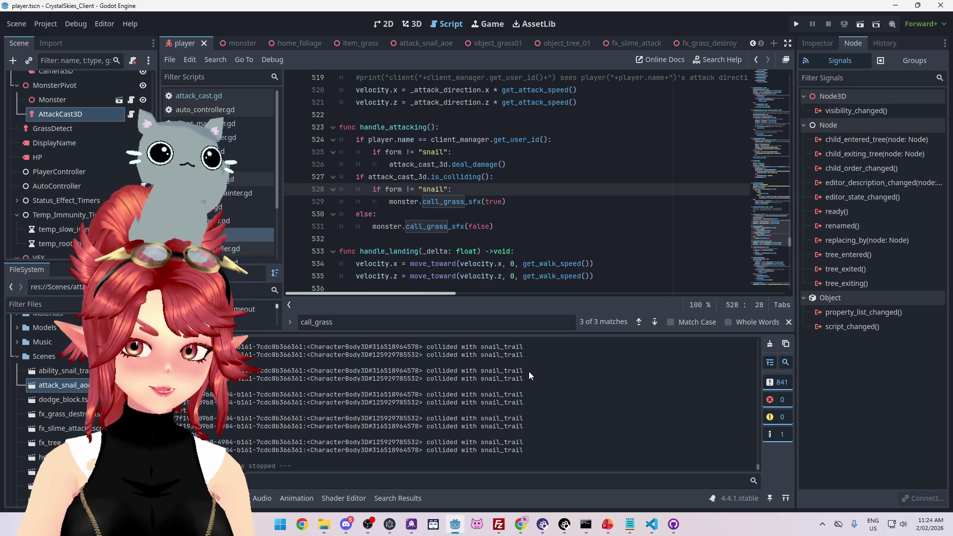
pyautogui.doubleClick(501, 370)
pyautogui.moveTo(452, 371); pyautogui.dragTo(426, 371)
pyautogui.click(504, 175)
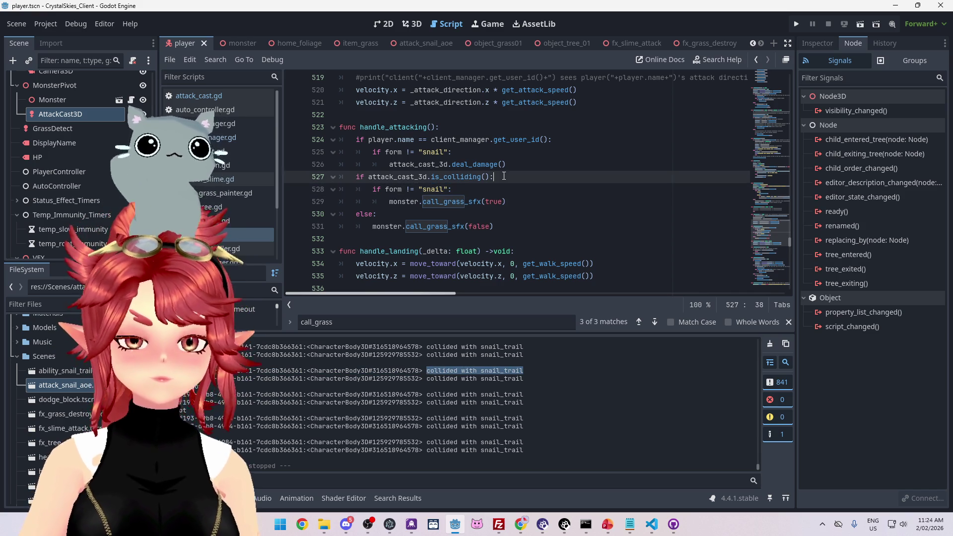
pyautogui.hotkey('ctrl', 'shift', 'f')
pyautogui.click(484, 305)
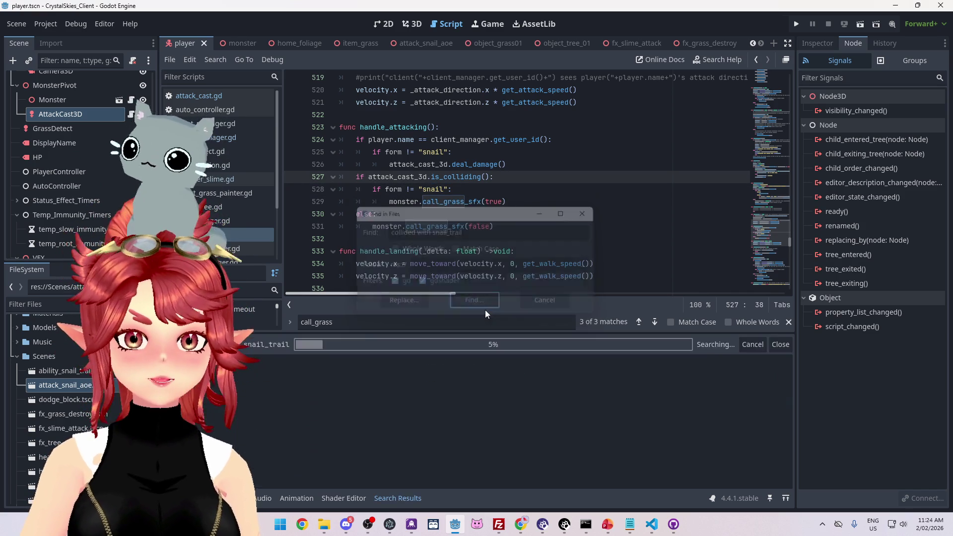
pyautogui.click(307, 377)
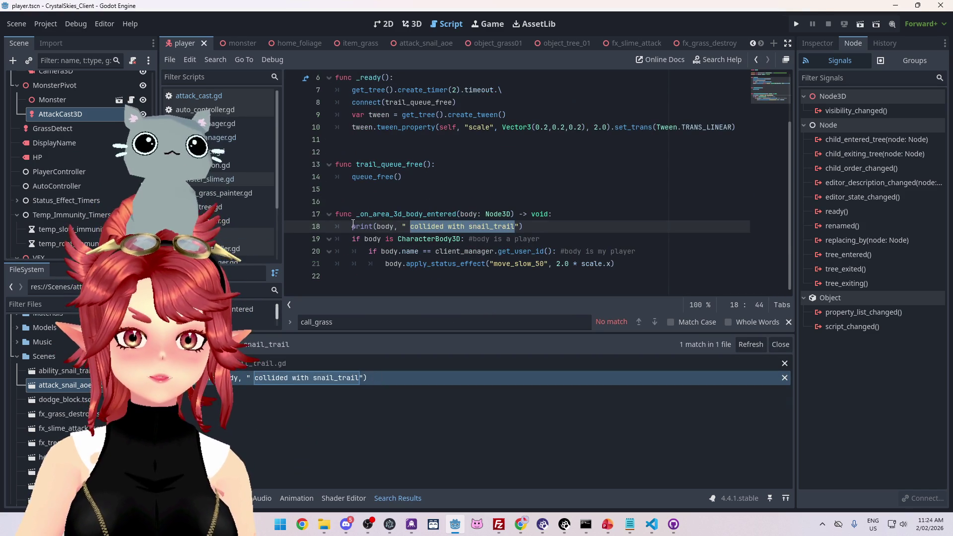
# - Comment out the collision print on line 18 with #
pyautogui.click(353, 226)
pyautogui.write('#')
pyautogui.click(454, 175)
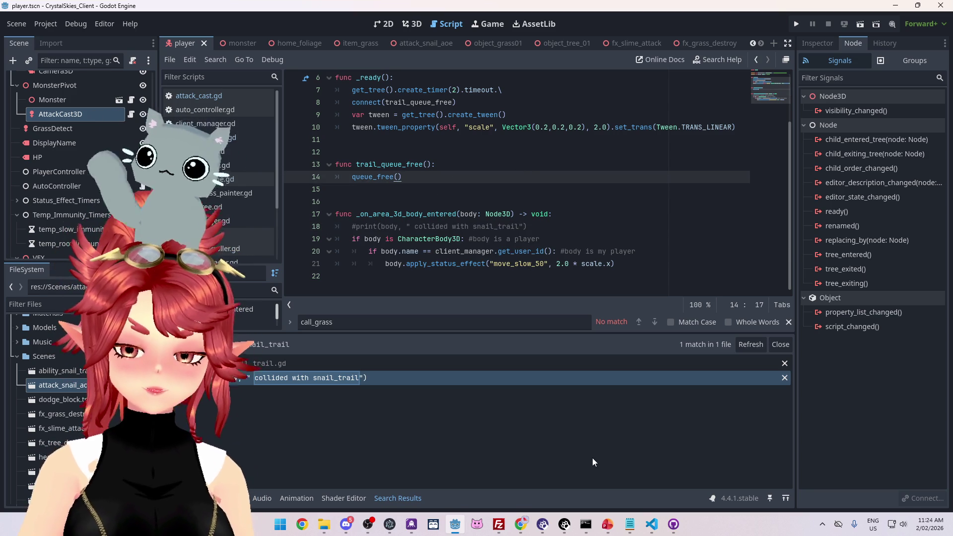
pyautogui.click(607, 524)
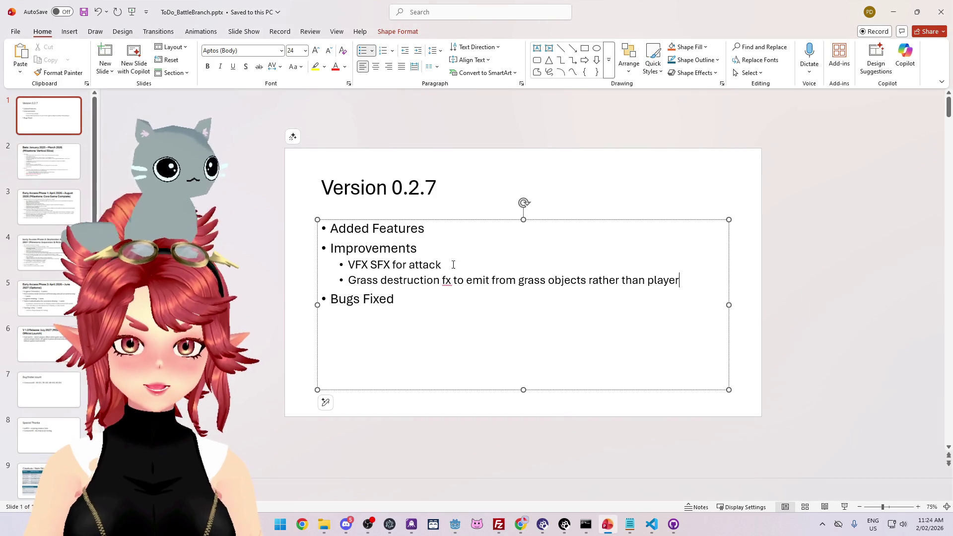
# - Show the Beta: January 2025 – March 2026 slide, then return to the Godot editor
pyautogui.click(75, 175)
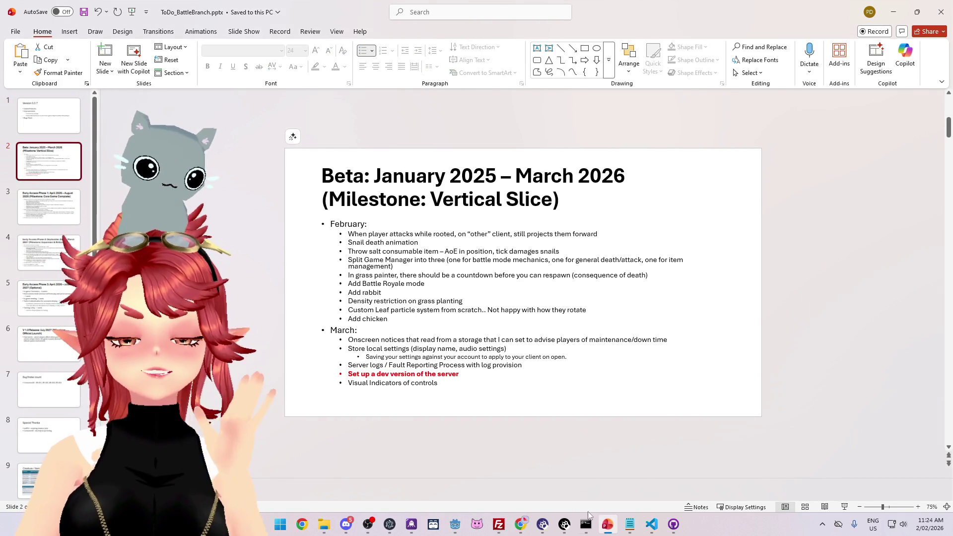
pyautogui.click(455, 526)
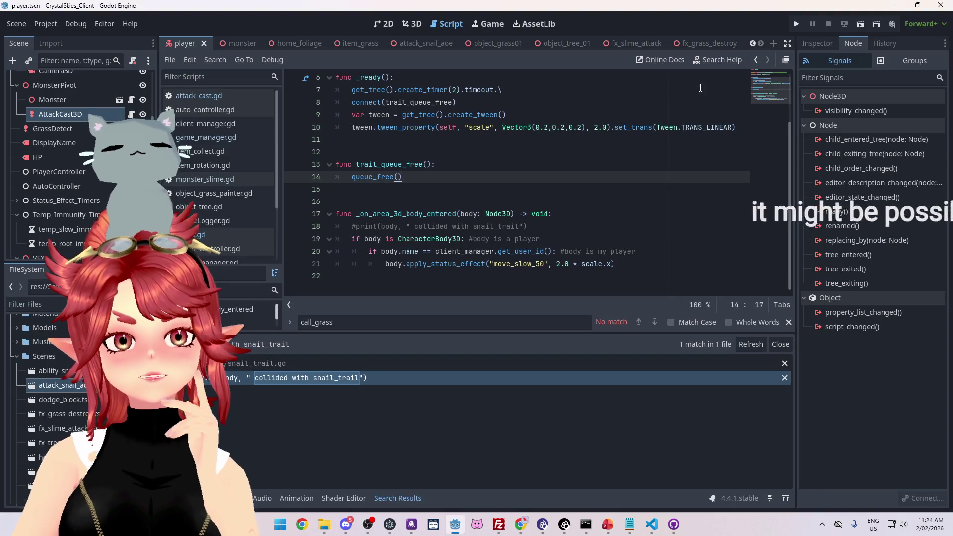
# - Run the game, join the existing lobby, and open Host Settings with Dodge Block battle mode
pyautogui.click(799, 29)
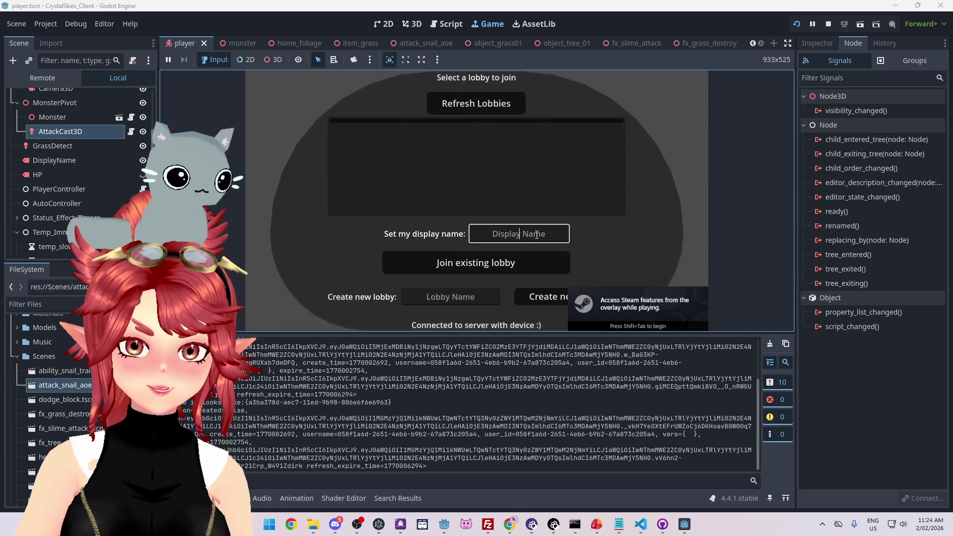
pyautogui.click(545, 297)
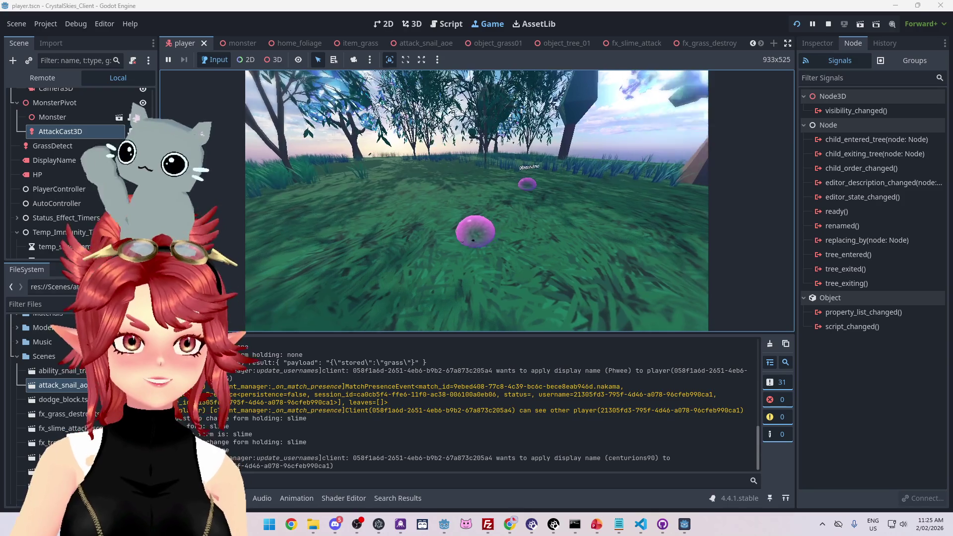
pyautogui.press('Escape')
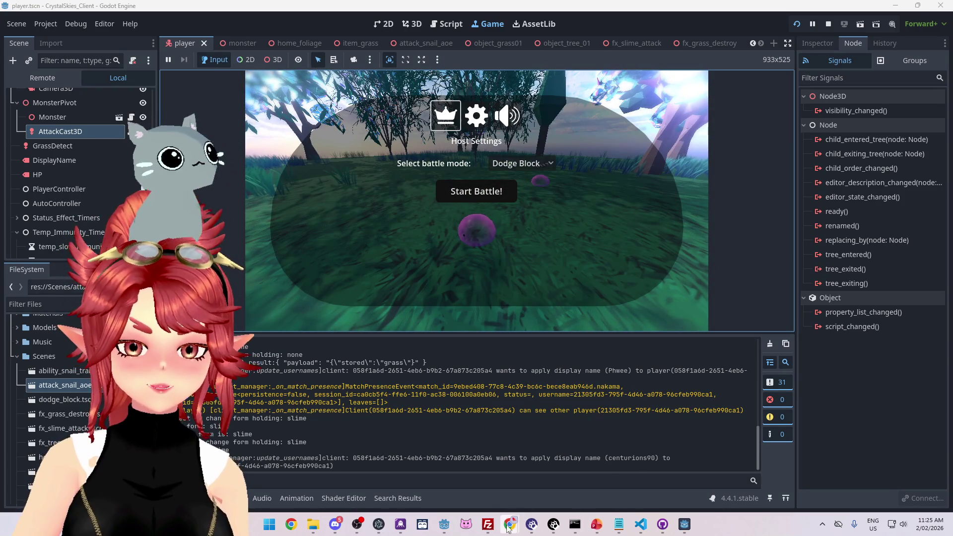
pyautogui.moveTo(509, 526)
pyautogui.click(556, 471)
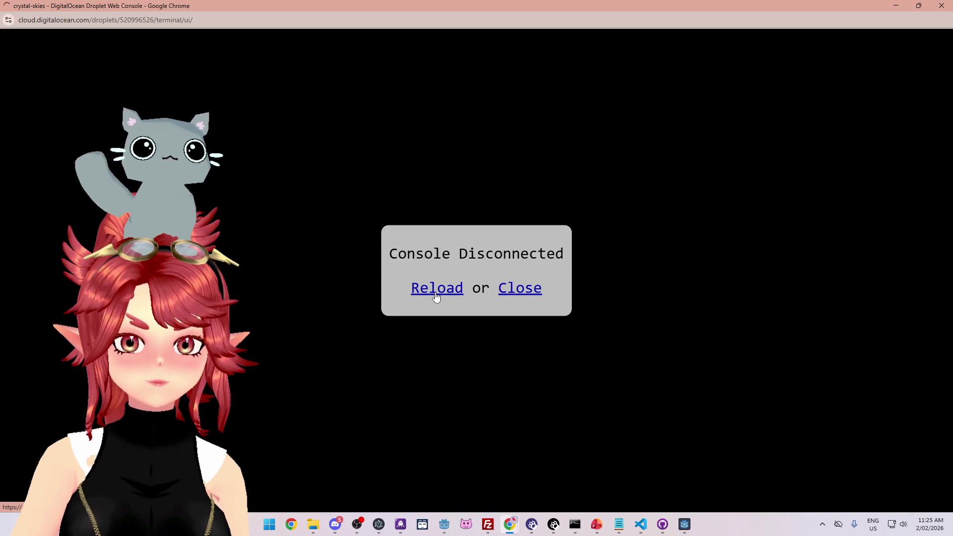
# - Reload the droplet console and run docker compose up to restart the server containers
pyautogui.press('F5')
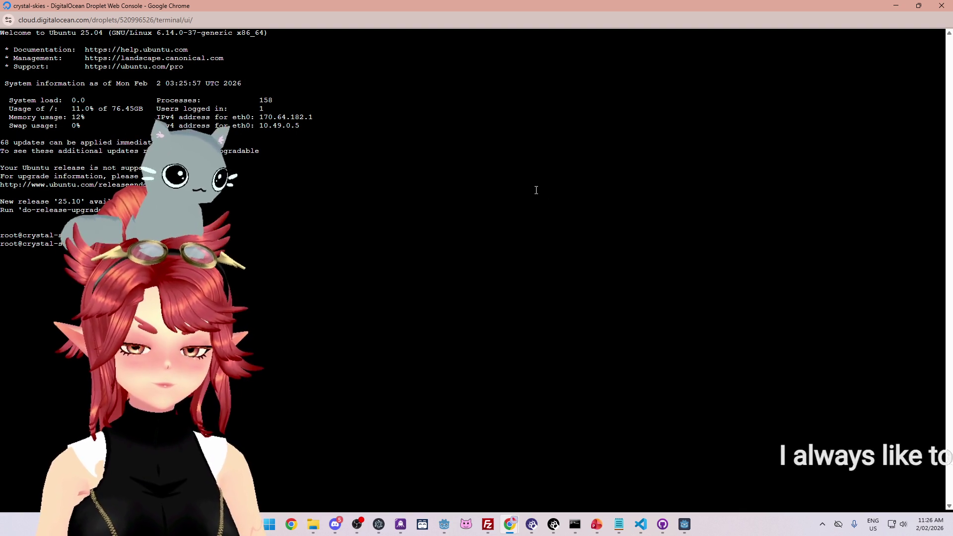
pyautogui.press('Return')
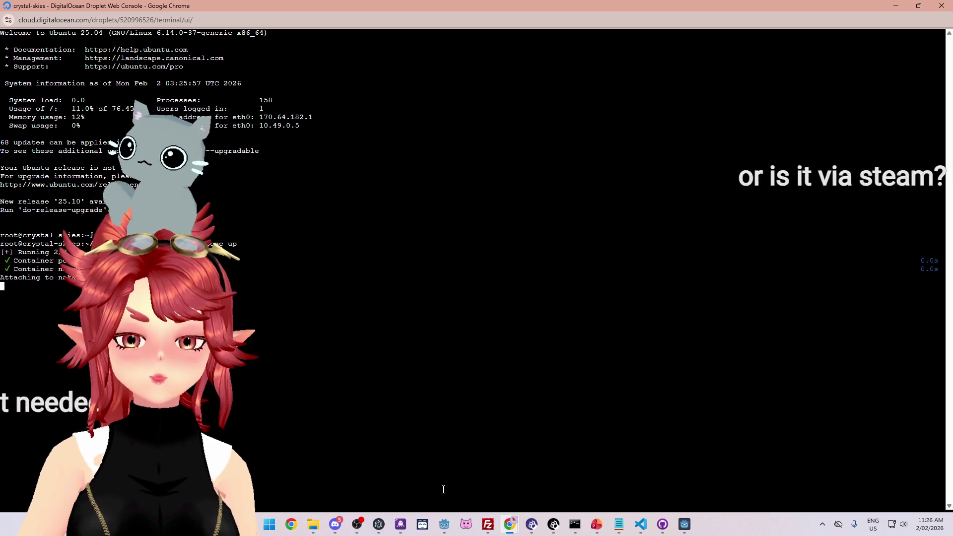
pyautogui.click(444, 524)
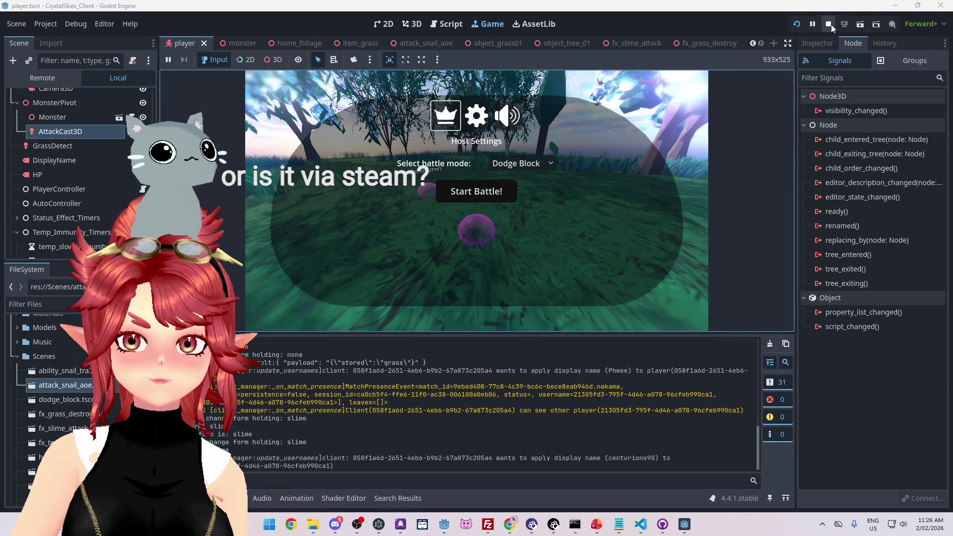
# - Stop the game and Export All Windows, macOS and Linux presets as release builds
pyautogui.click(827, 23)
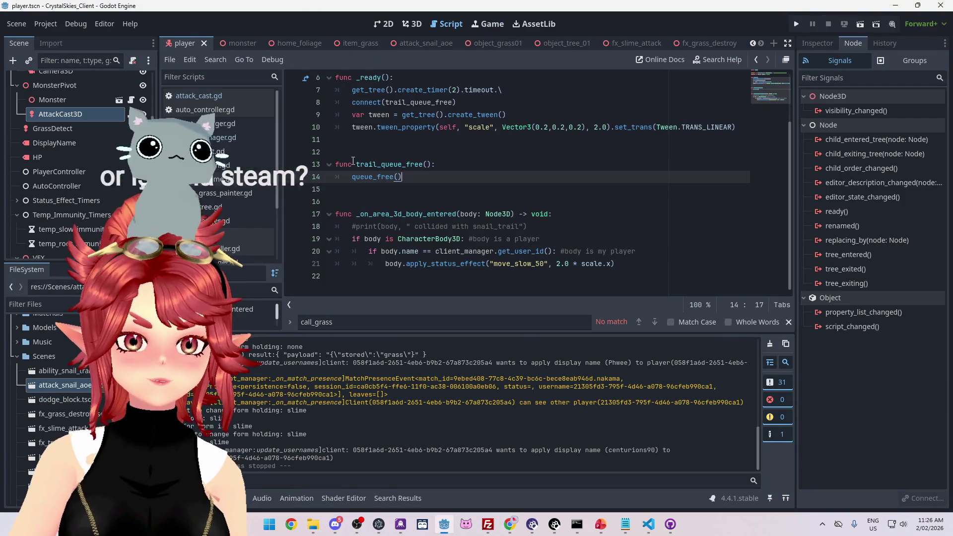
pyautogui.click(40, 27)
pyautogui.click(59, 77)
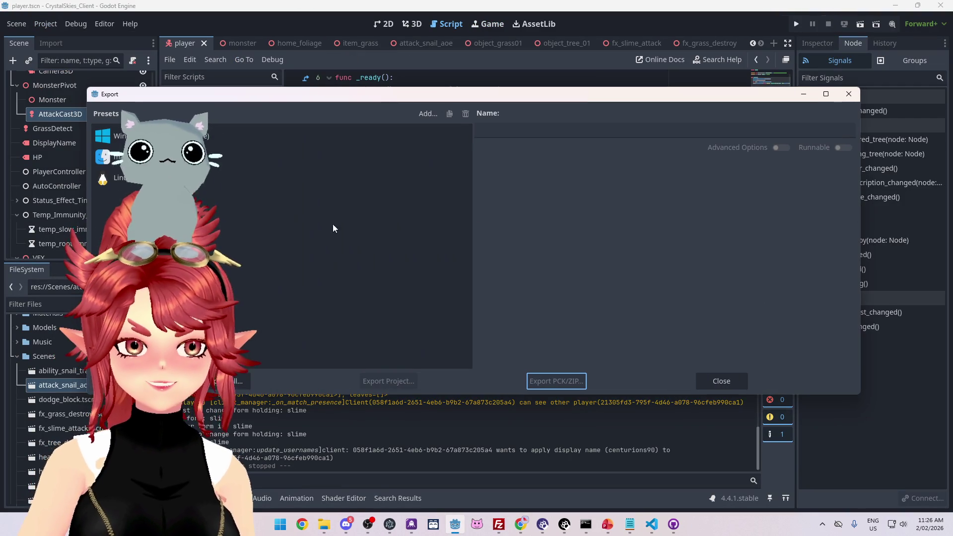
pyautogui.click(237, 380)
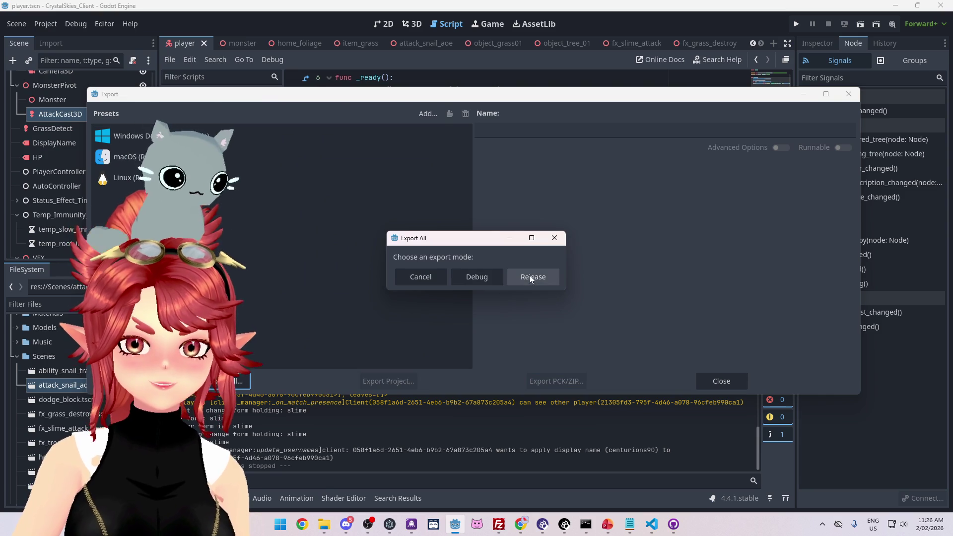
pyautogui.click(529, 275)
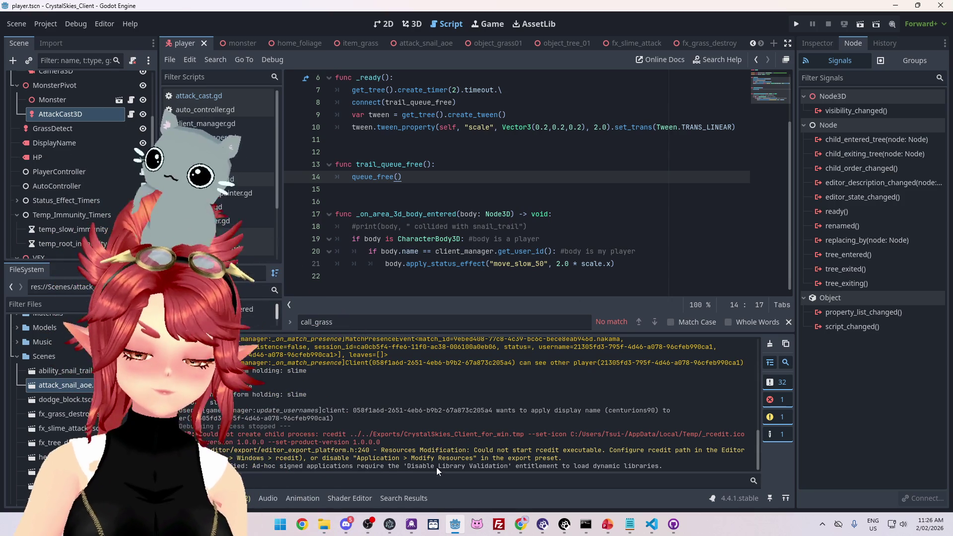
# - Show the Crystal Skies beta-test-download channel with the Version 0.2.8 post in Discord
pyautogui.click(345, 524)
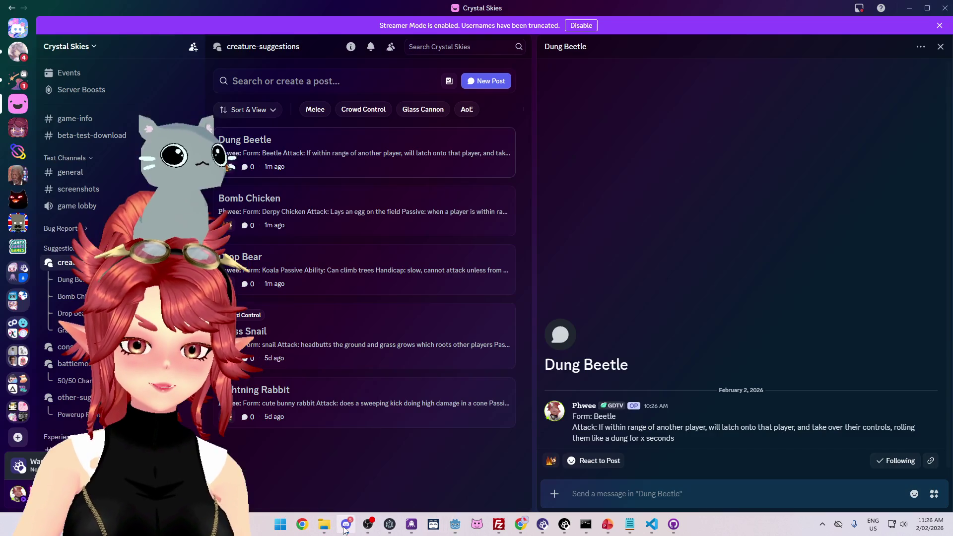
pyautogui.click(82, 137)
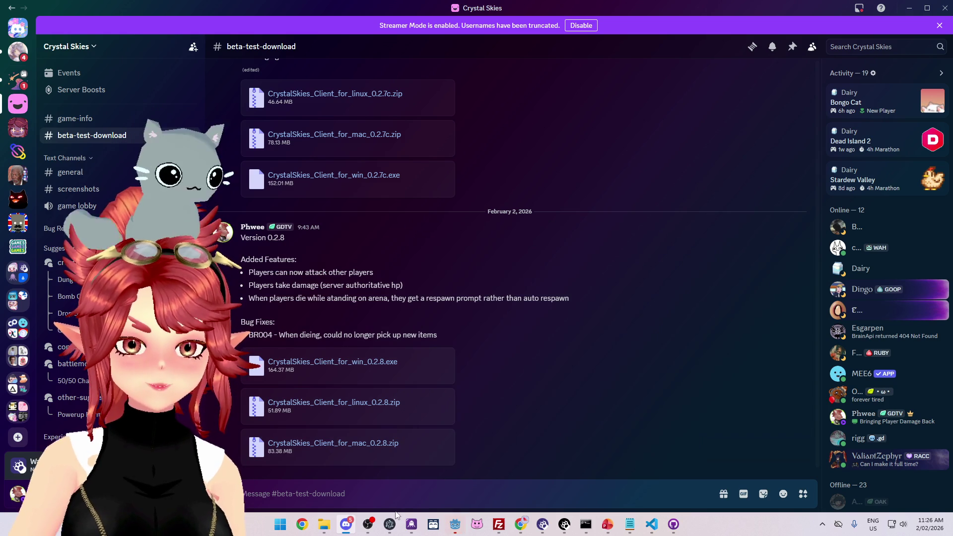
# - Go up to the Project_26.0_CrystalSkies folder and open Exports
pyautogui.moveTo(455, 524)
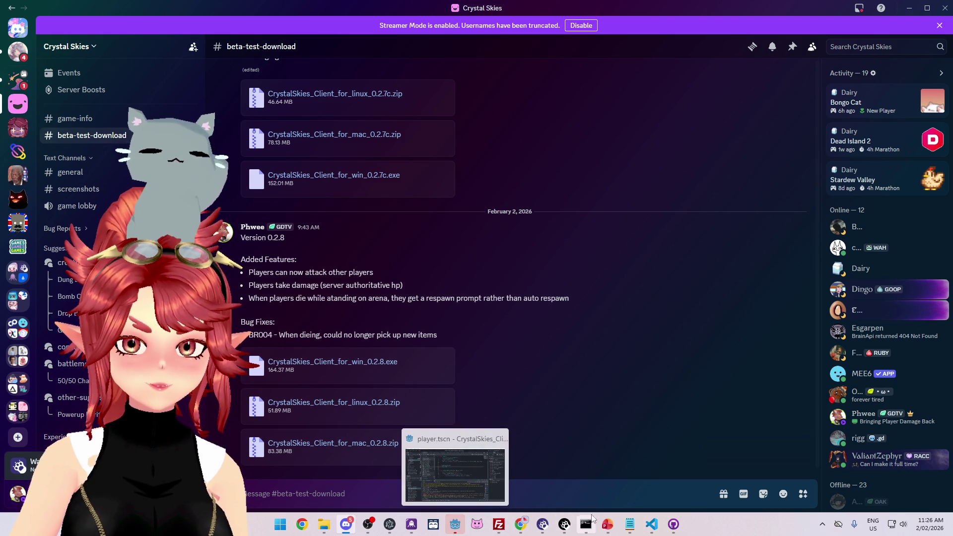
pyautogui.hotkey('alt', 'Tab')
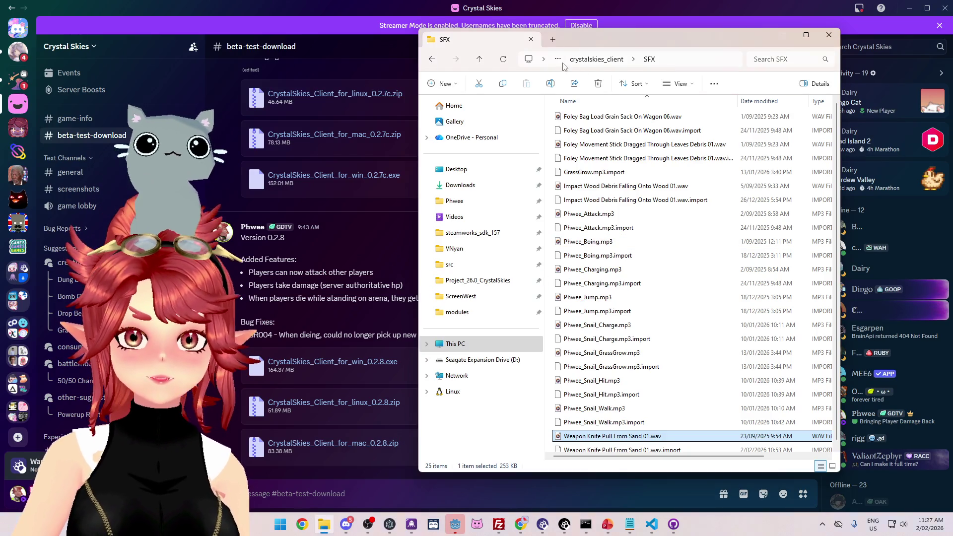
pyautogui.hotkey('alt', 'Up')
pyautogui.hotkey('alt', 'Up')
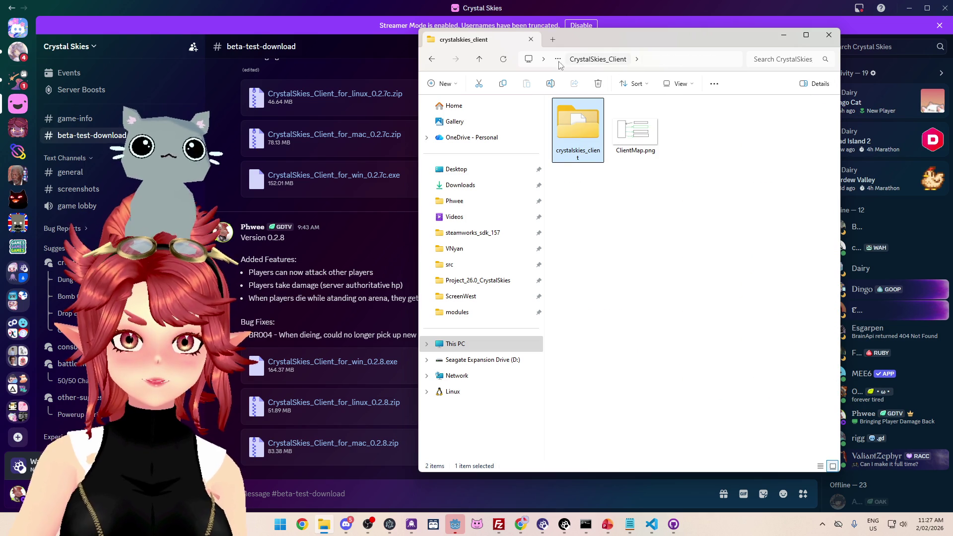
pyautogui.hotkey('alt', 'Up')
pyautogui.doubleClick(602, 185)
# - Rename the new mac client zip by appending _0.2.8b
pyautogui.click(707, 311)
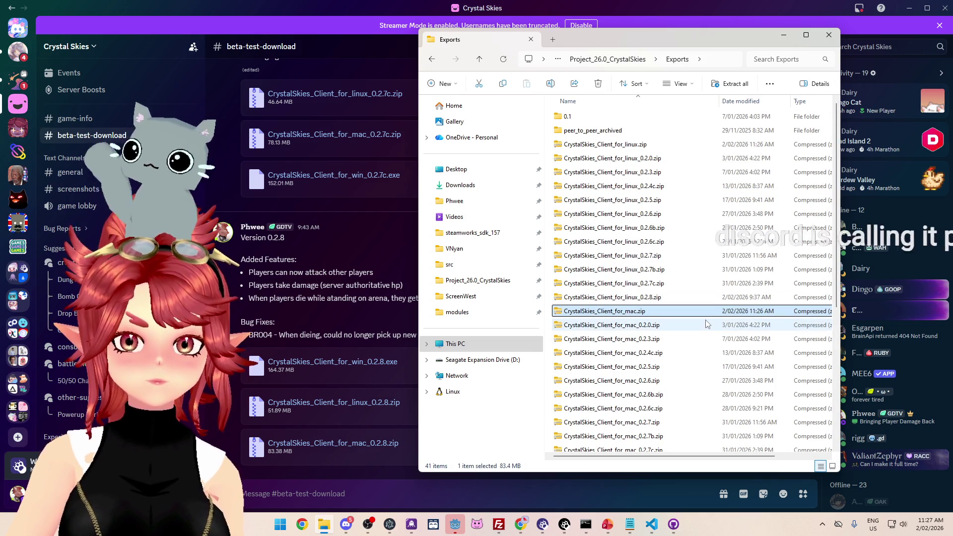
pyautogui.press('F2')
pyautogui.write('_0.2.8')
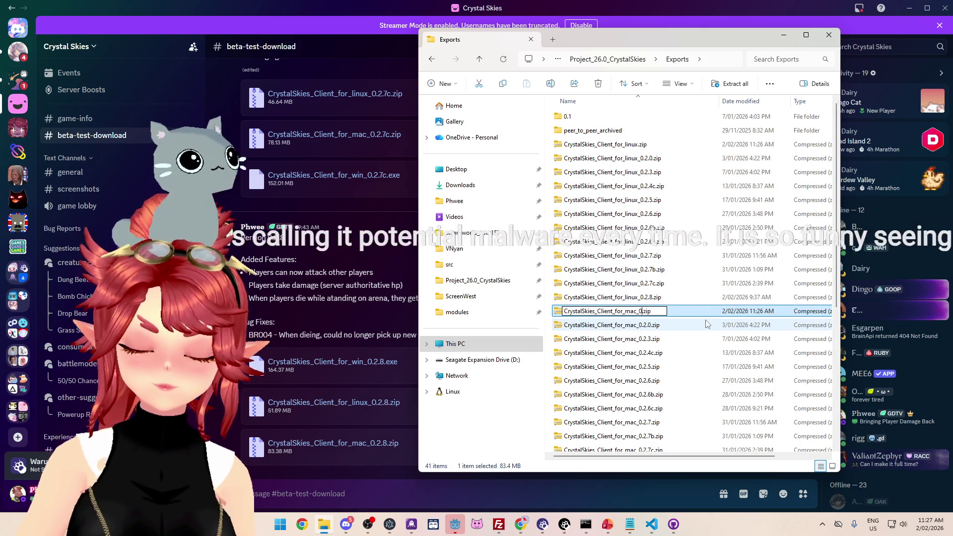
pyautogui.write('b')
pyautogui.hotkey('shift', 'Left')
pyautogui.hotkey('shift', 'Left')
pyautogui.hotkey('shift', 'Left')
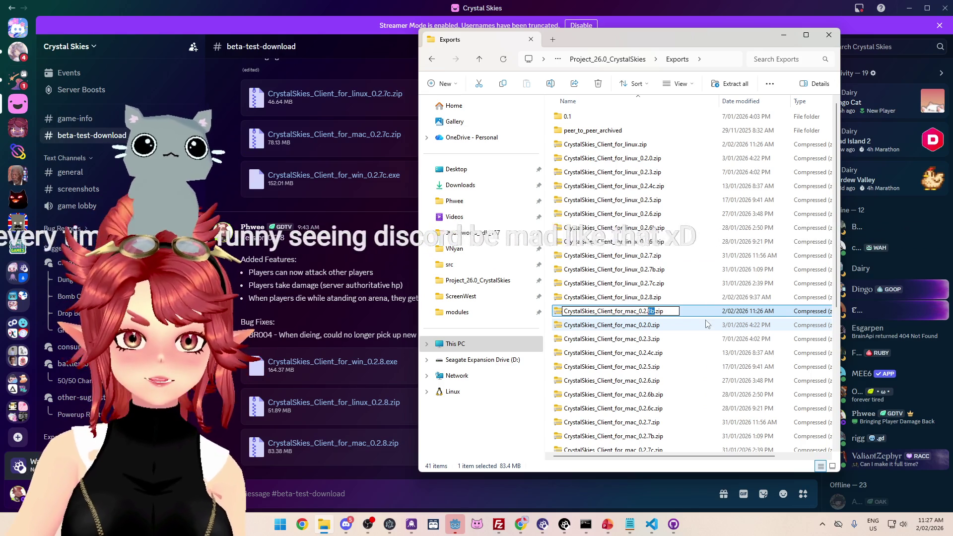
pyautogui.press('Return')
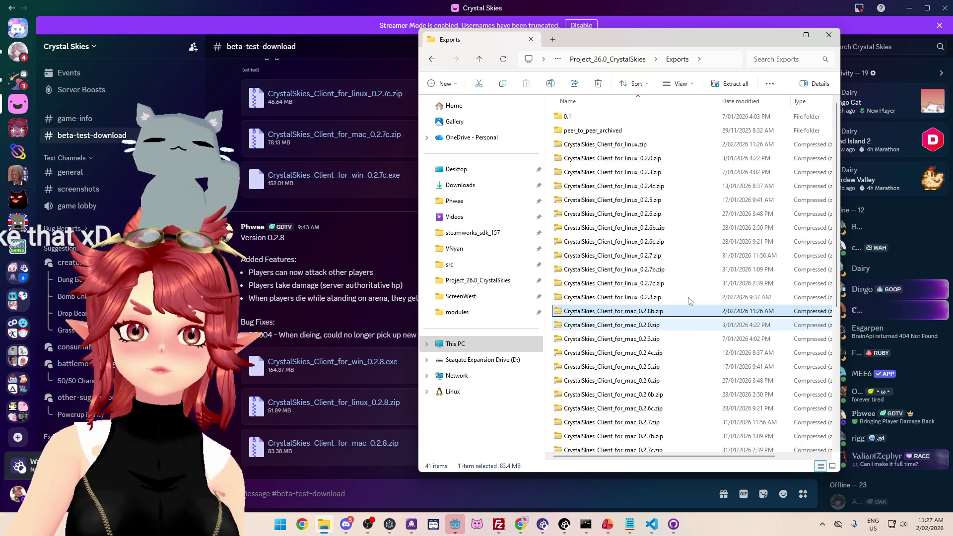
# - Select the linux 0.2.8b client zip and review the exported builds
pyautogui.click(655, 146)
pyautogui.scroll(-3, 655, 151)
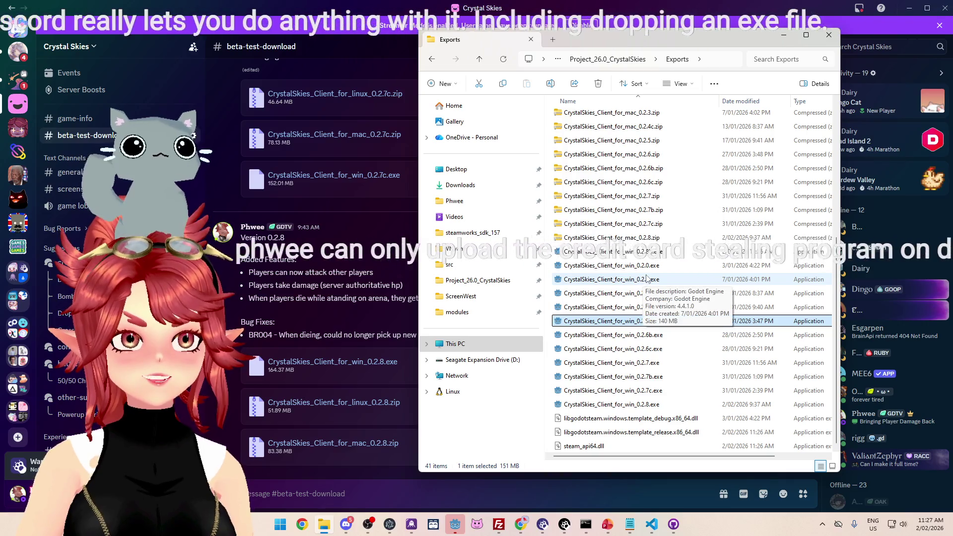
pyautogui.scroll(2, 648, 219)
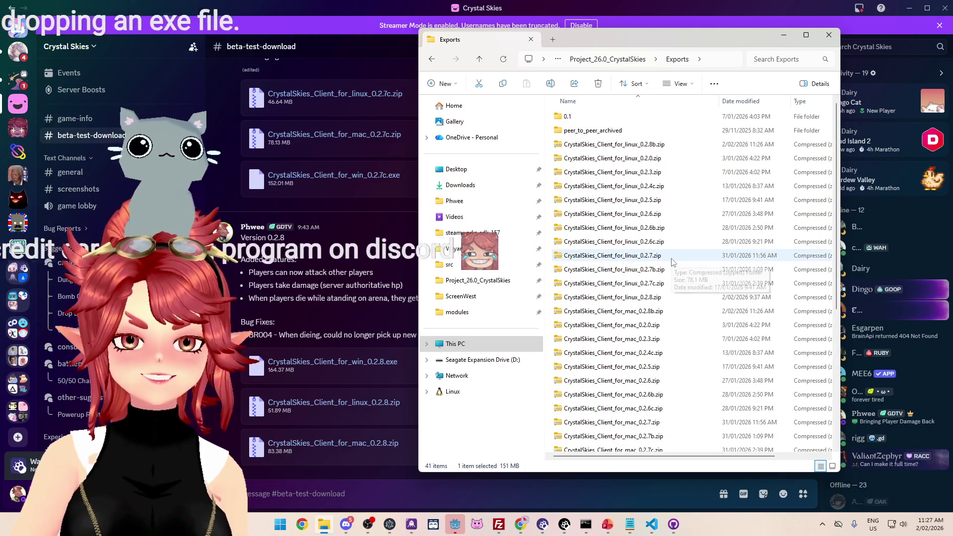
pyautogui.click(655, 144)
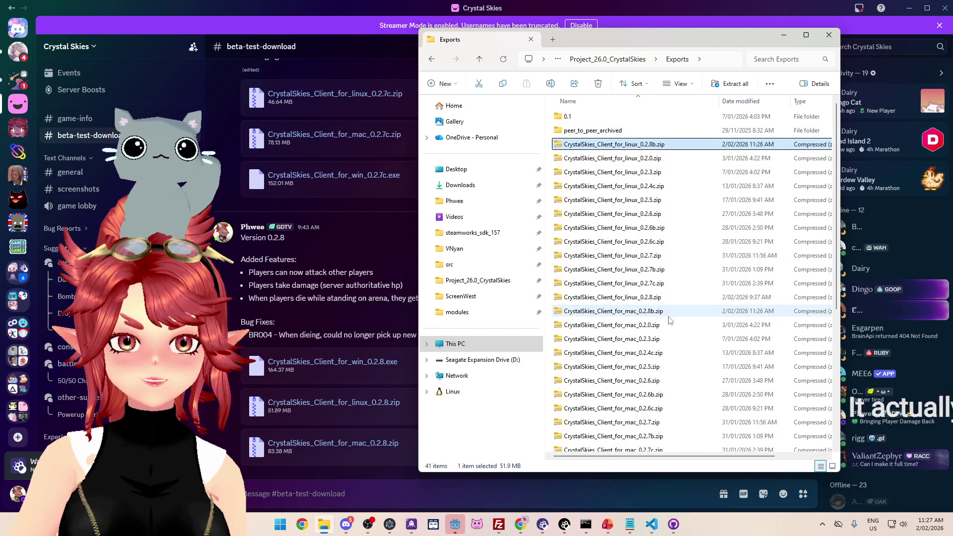
pyautogui.scroll(-2, 662, 315)
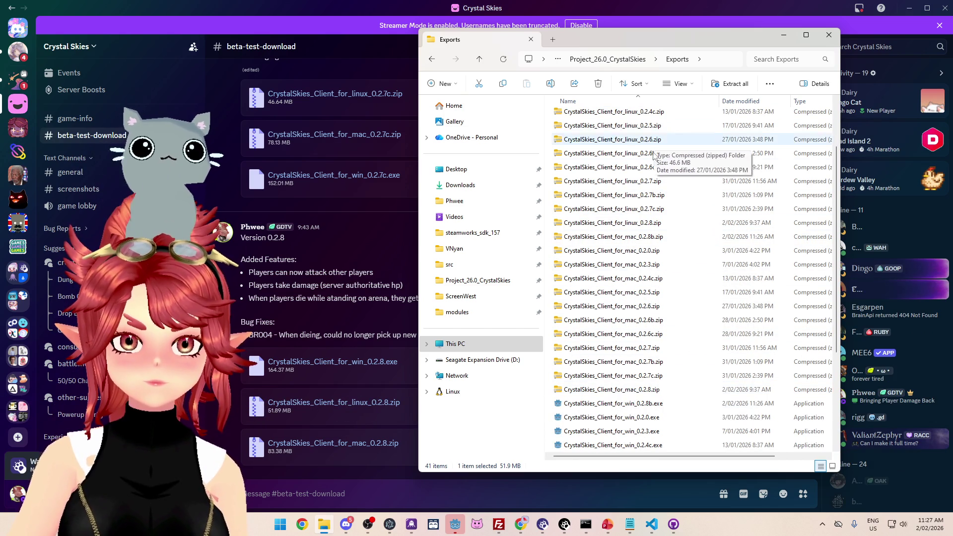
pyautogui.scroll(2, 656, 145)
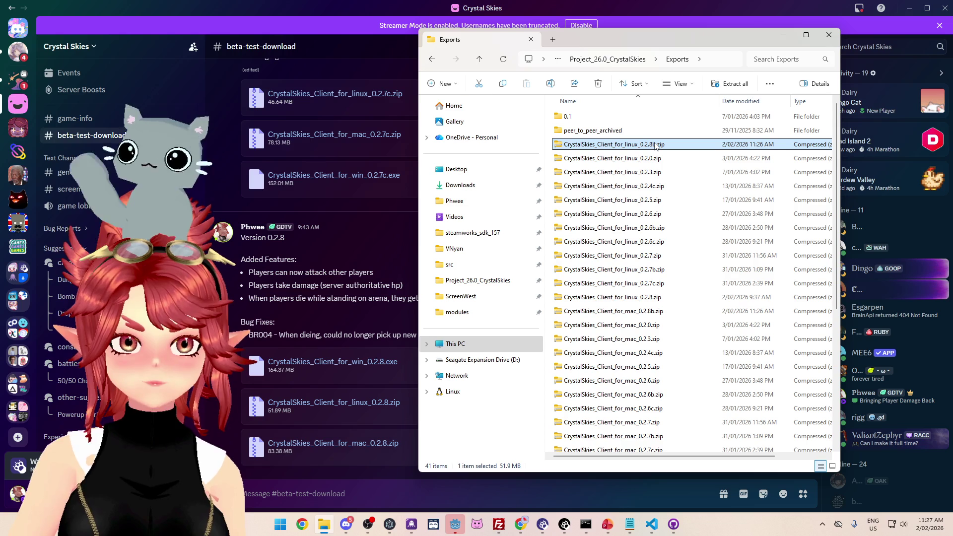
pyautogui.scroll(-2, 650, 234)
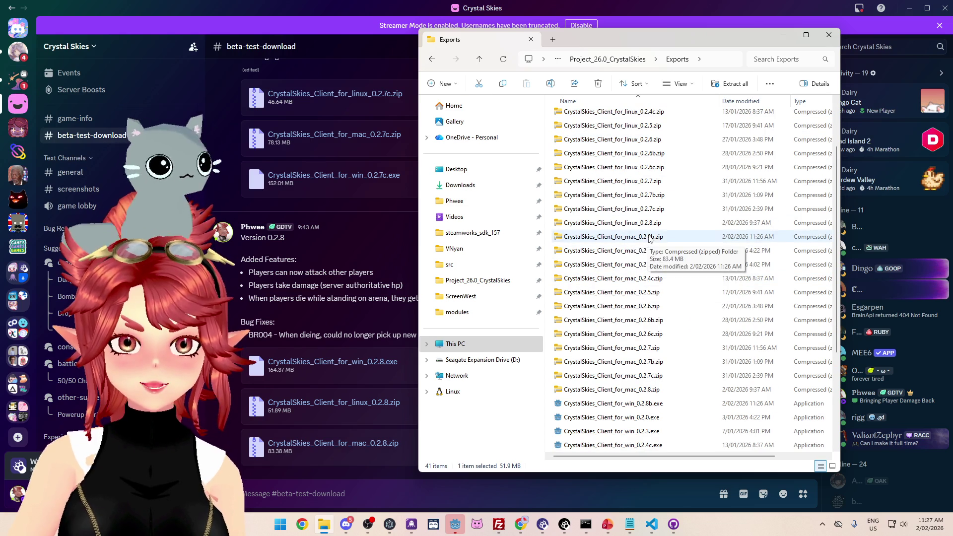
# - Select the Windows, Linux and Mac 0.2.8b builds and attach them to the #beta-test-download message
pyautogui.keyDown('ctrl'); pyautogui.click(650, 237); pyautogui.keyUp('ctrl')
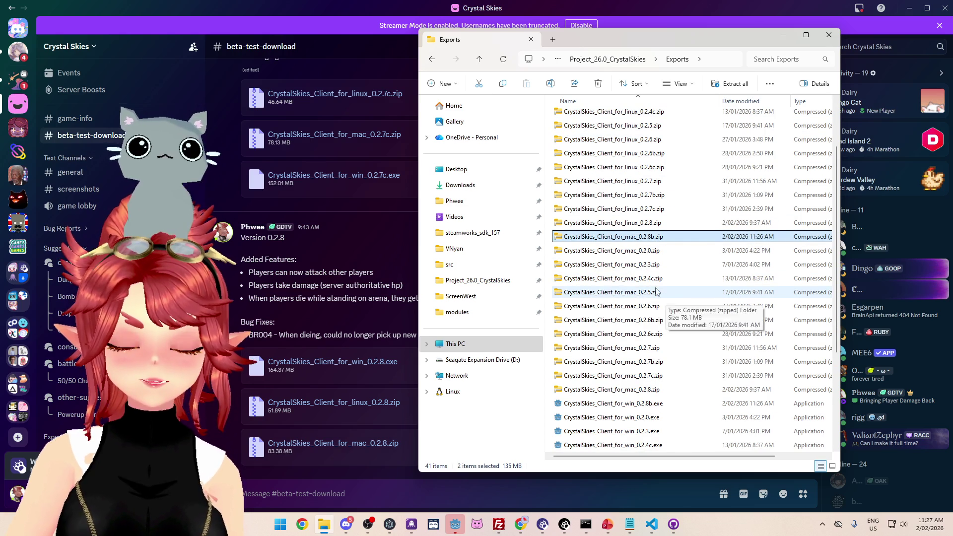
pyautogui.scroll(-4, 649, 255)
pyautogui.keyDown('ctrl'); pyautogui.click(645, 252); pyautogui.keyUp('ctrl')
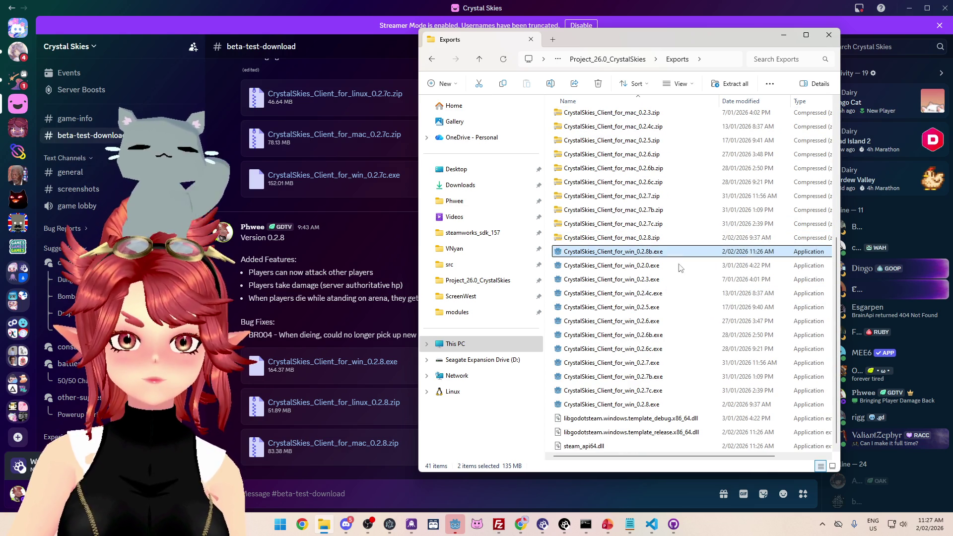
pyautogui.moveTo(594, 257); pyautogui.dragTo(368, 475)
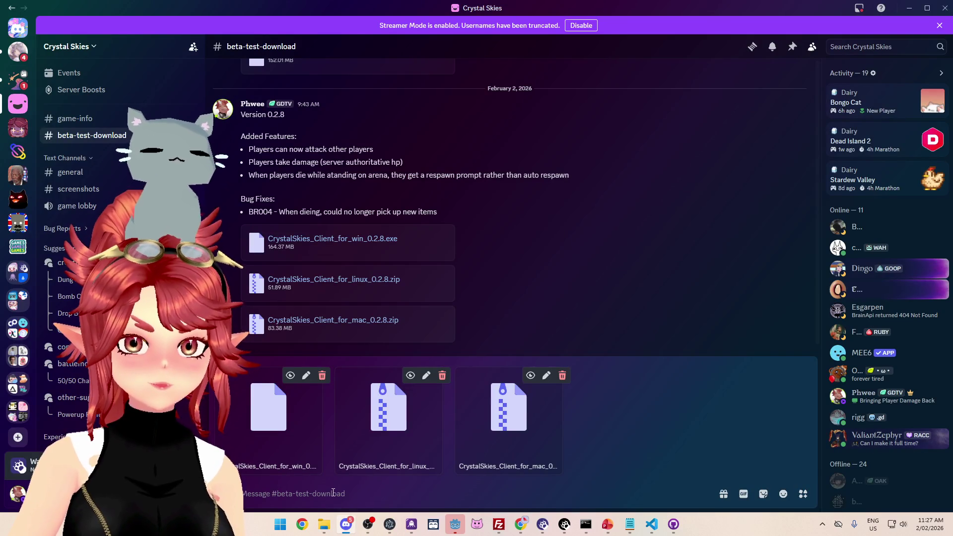
# - Write the Version 0.2.8b heading and the Improvements list, including the VFX/SFX item
pyautogui.write('0.2.8b')
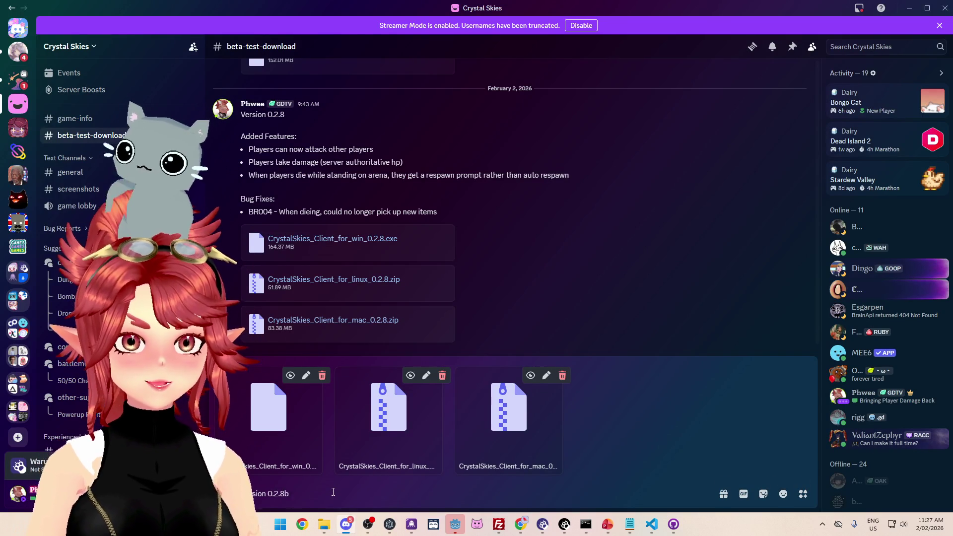
pyautogui.hotkey('shift', 'Return')
pyautogui.click(608, 527)
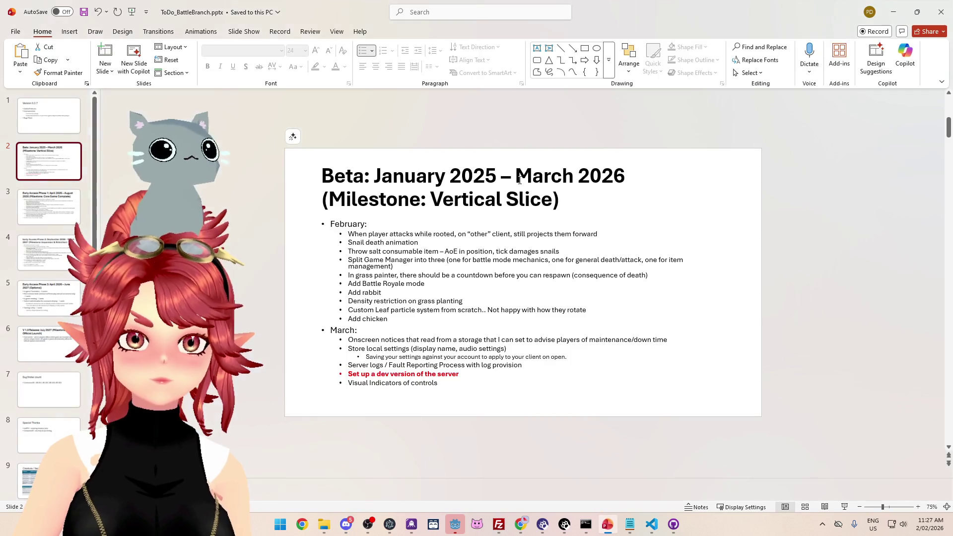
pyautogui.hotkey('alt', 'Tab')
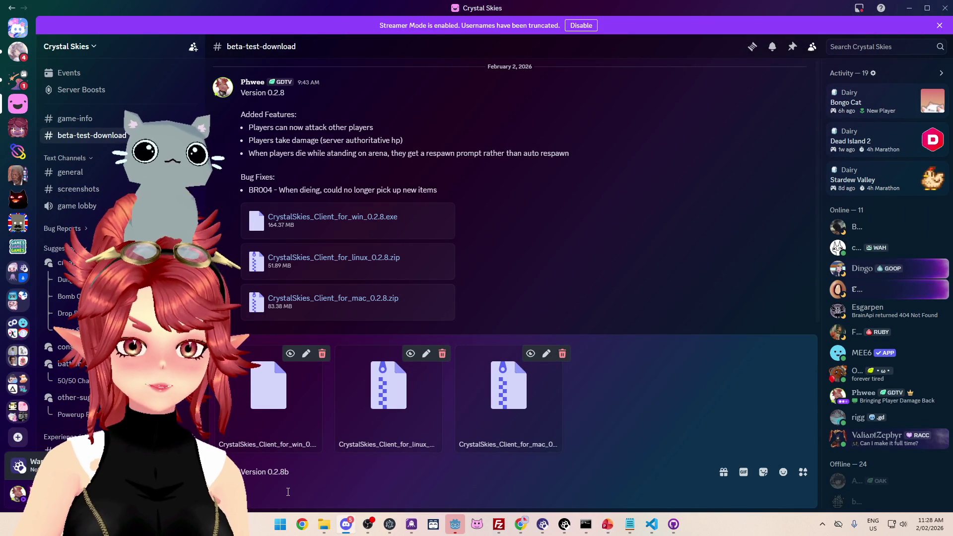
pyautogui.hotkey('shift', 'Return')
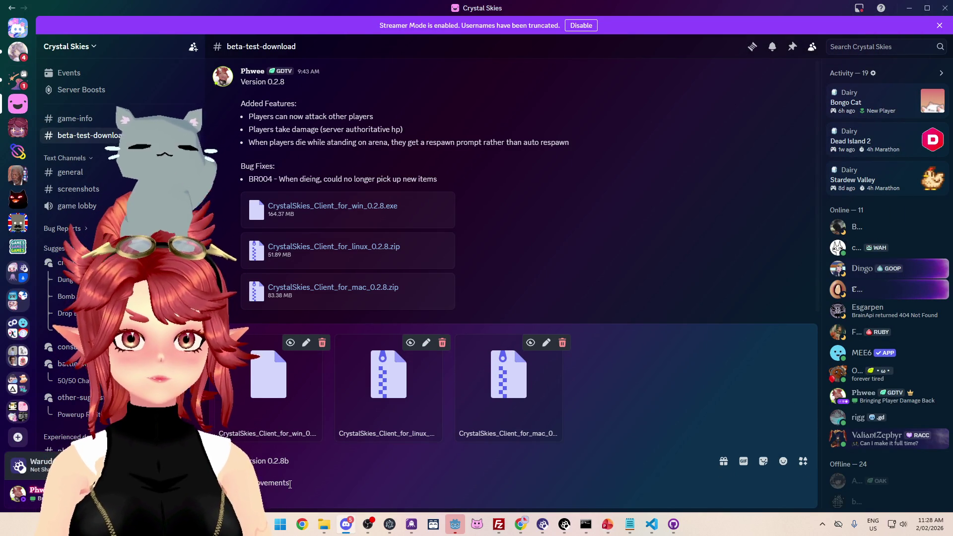
pyautogui.hotkey('shift', 'Return')
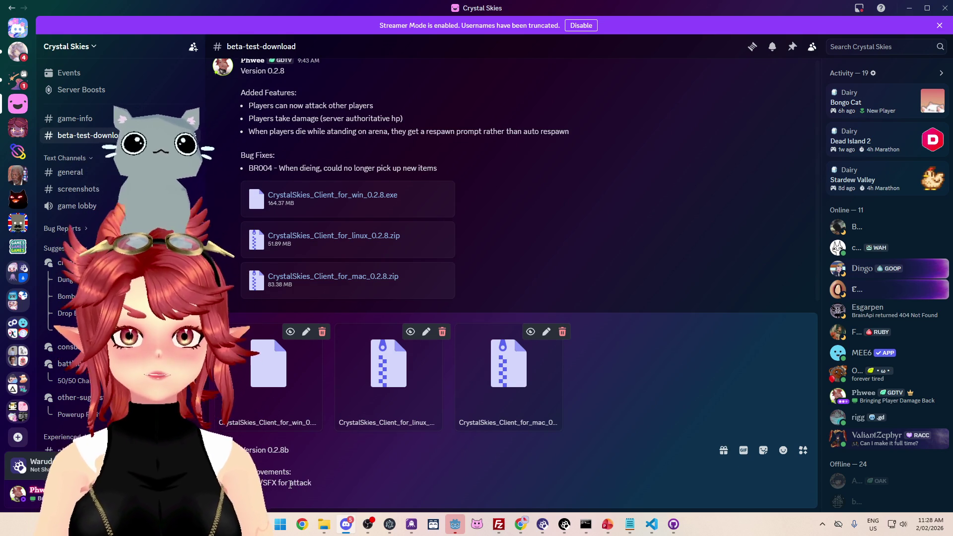
pyautogui.hotkey('shift', 'Return')
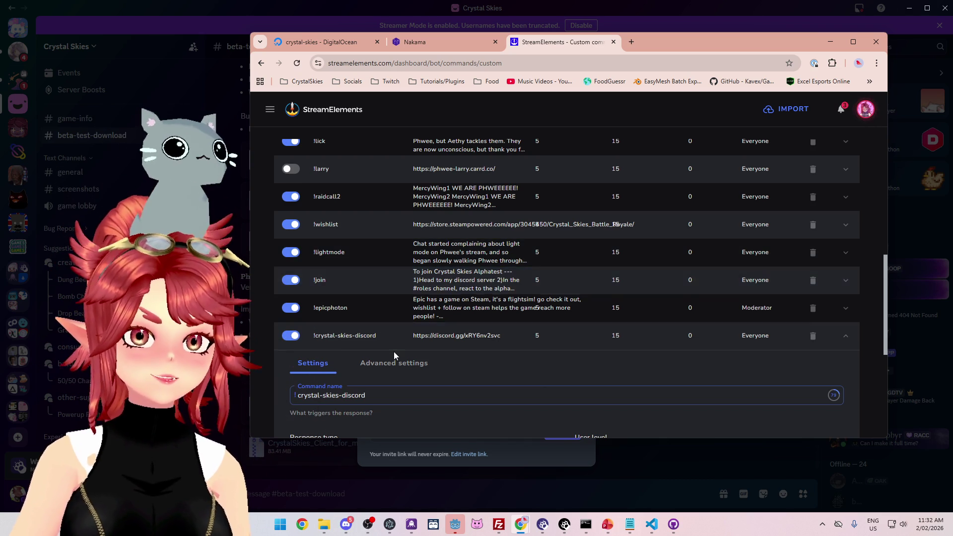
# - Add 'Join this discord to get access to the crystal skies beta executable files:' above the link, fix 'exxecutable', and save
pyautogui.scroll(-3, 394, 351)
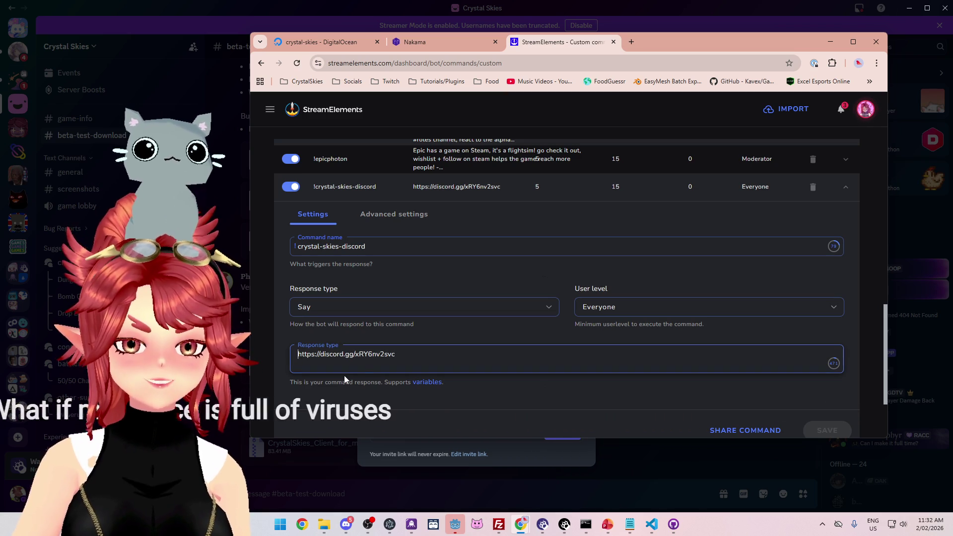
pyautogui.press('Home')
pyautogui.press('Return')
pyautogui.write('Join thi')
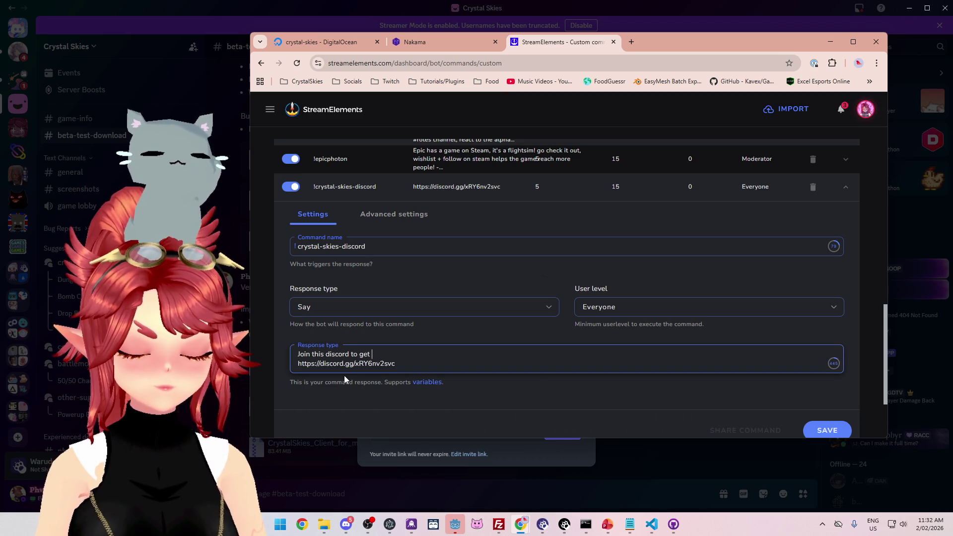
pyautogui.write('access to the crystal skies beta')
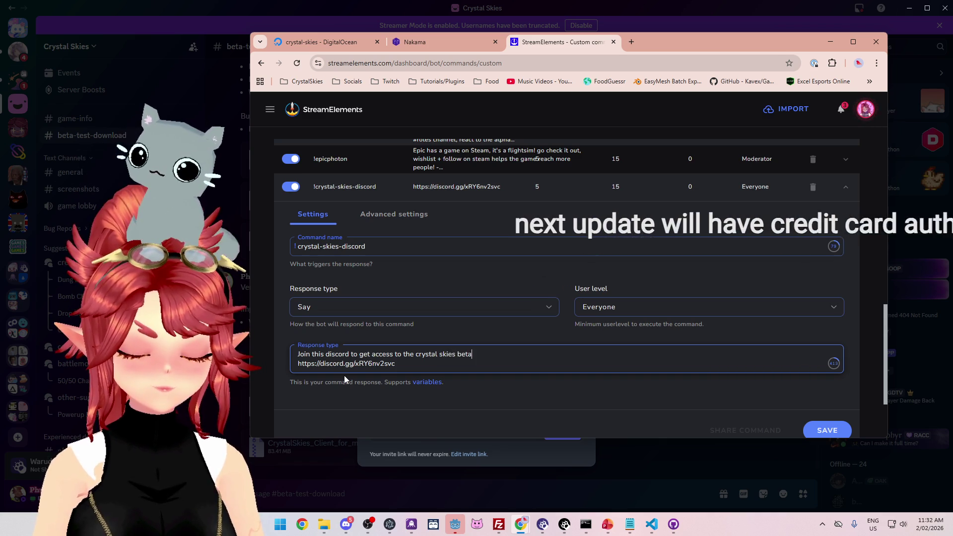
pyautogui.write(' exxecutable fil')
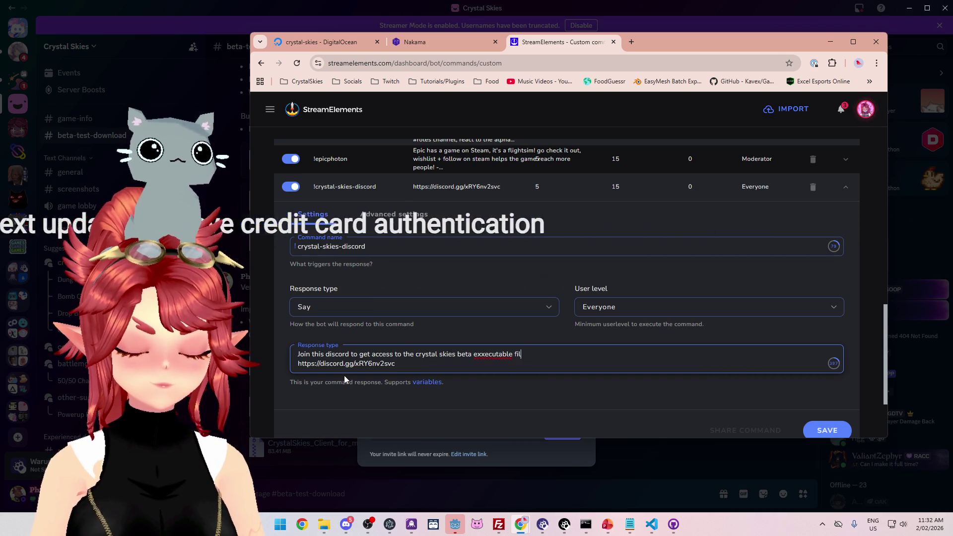
pyautogui.write('es')
pyautogui.click(482, 354)
pyautogui.press('BackSpace')
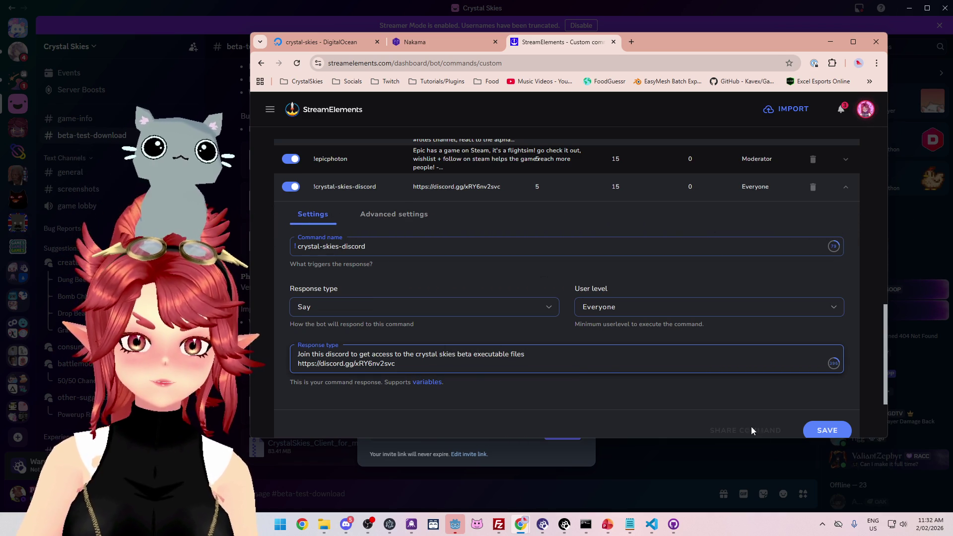
pyautogui.click(827, 430)
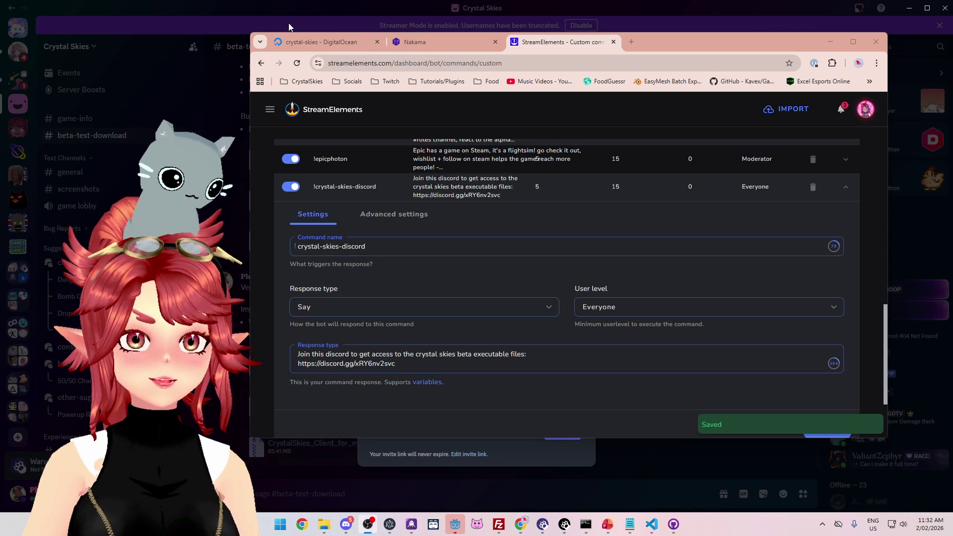
# - Close the StreamElements tab and view the droplet console's postgres password authentication failures
pyautogui.click(614, 42)
pyautogui.click(350, 45)
pyautogui.click(424, 43)
pyautogui.moveTo(520, 524)
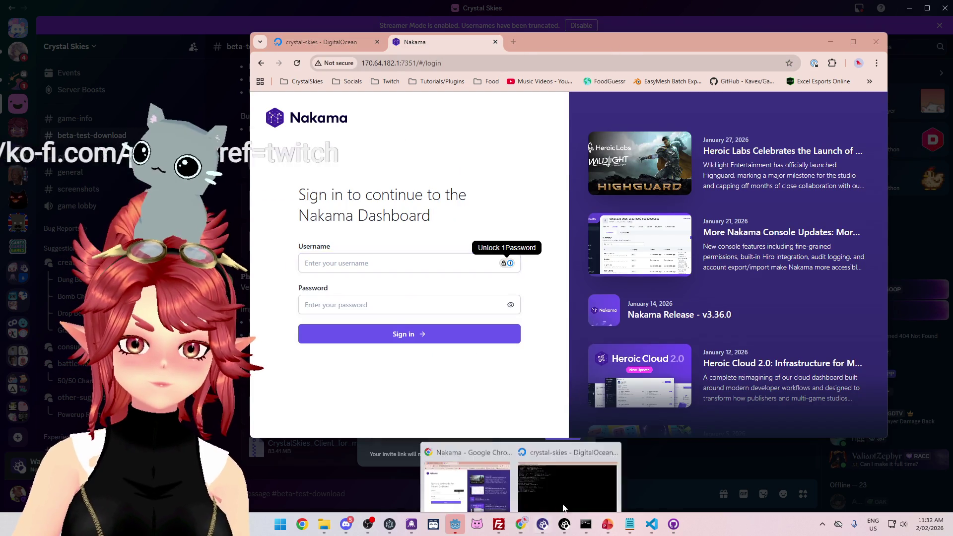
pyautogui.click(580, 487)
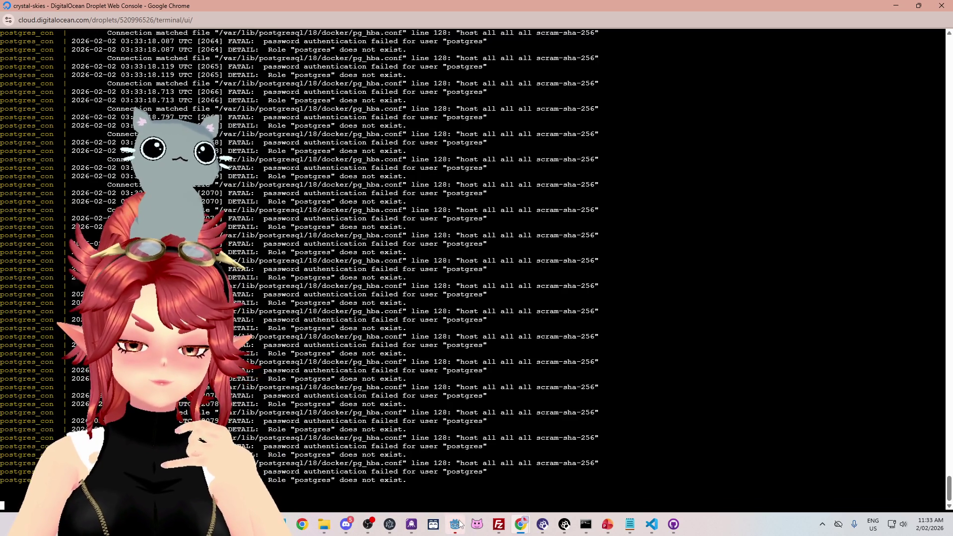
pyautogui.click(459, 525)
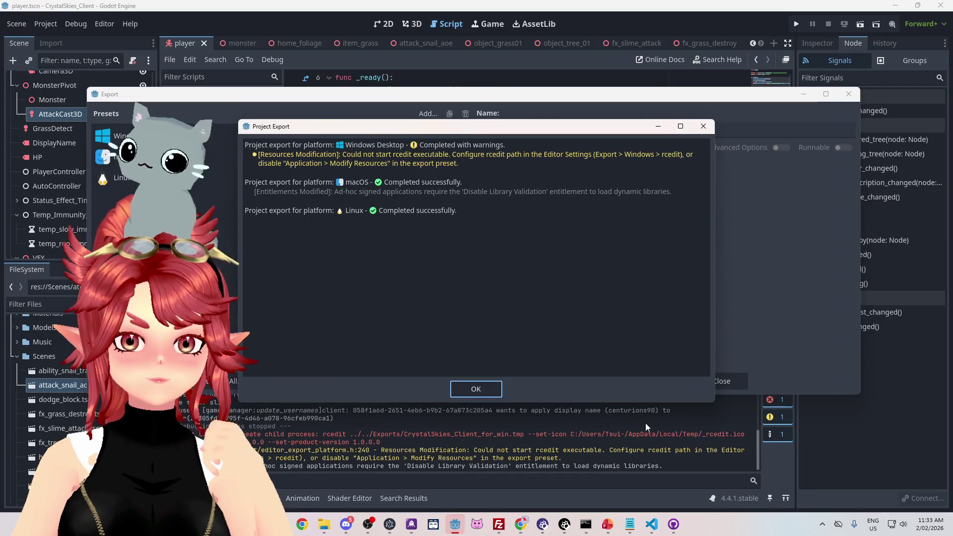
# - Dismiss the export results and run the game client until its lobby shows a server connection
pyautogui.click(488, 391)
pyautogui.click(728, 380)
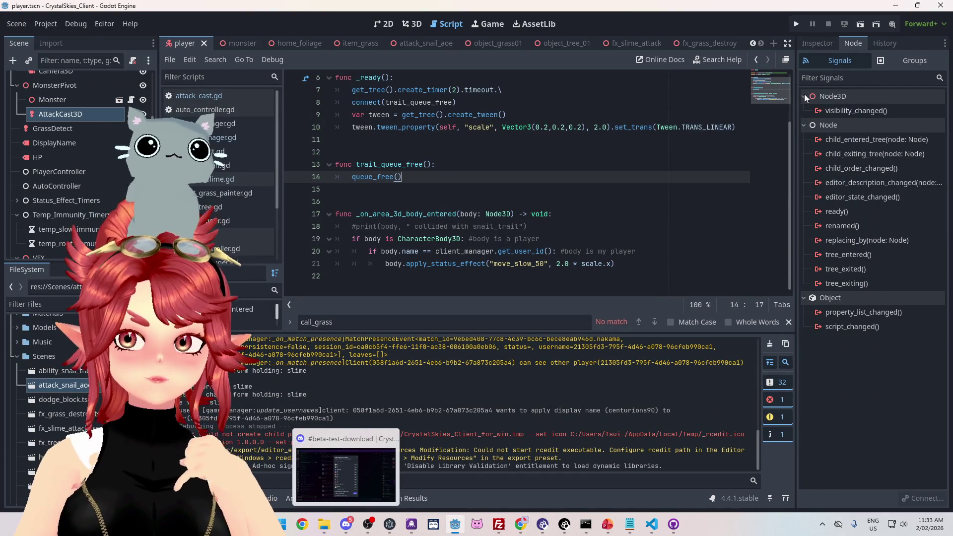
pyautogui.click(796, 24)
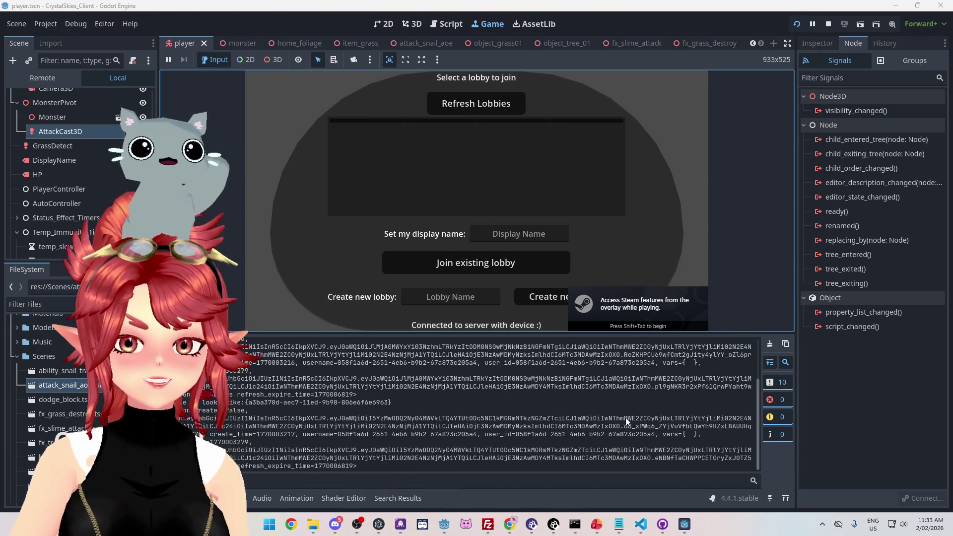
pyautogui.click(683, 527)
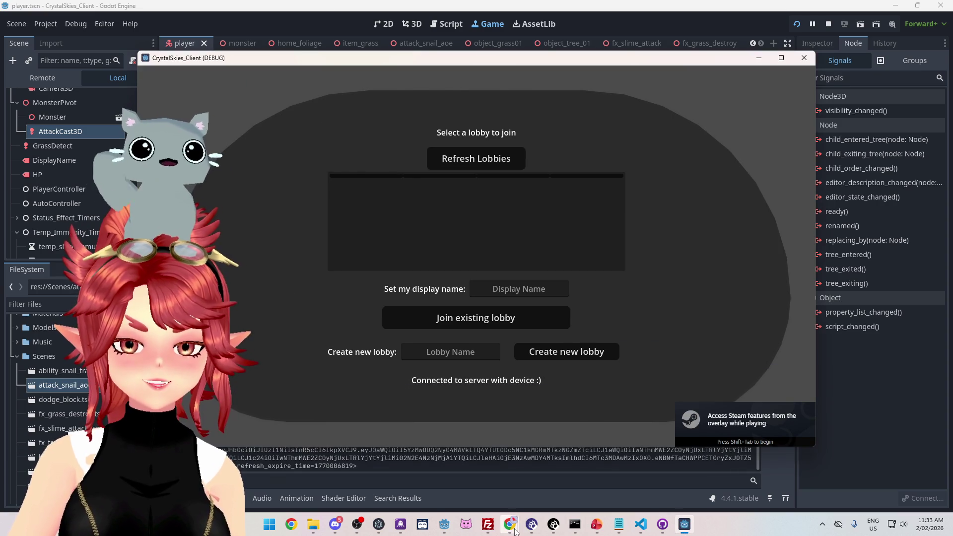
# - Return to the droplet web console and select the recent server log lines
pyautogui.moveTo(511, 526)
pyautogui.click(558, 474)
pyautogui.moveTo(234, 162)
pyautogui.mouseDown()
pyautogui.moveTo(412, 382)
pyautogui.moveTo(405, 274)
pyautogui.moveTo(412, 298)
pyautogui.moveTo(422, 268)
pyautogui.moveTo(452, 272)
pyautogui.moveTo(479, 252)
pyautogui.moveTo(435, 399)
pyautogui.moveTo(451, 361)
pyautogui.moveTo(475, 457)
pyautogui.mouseUp()
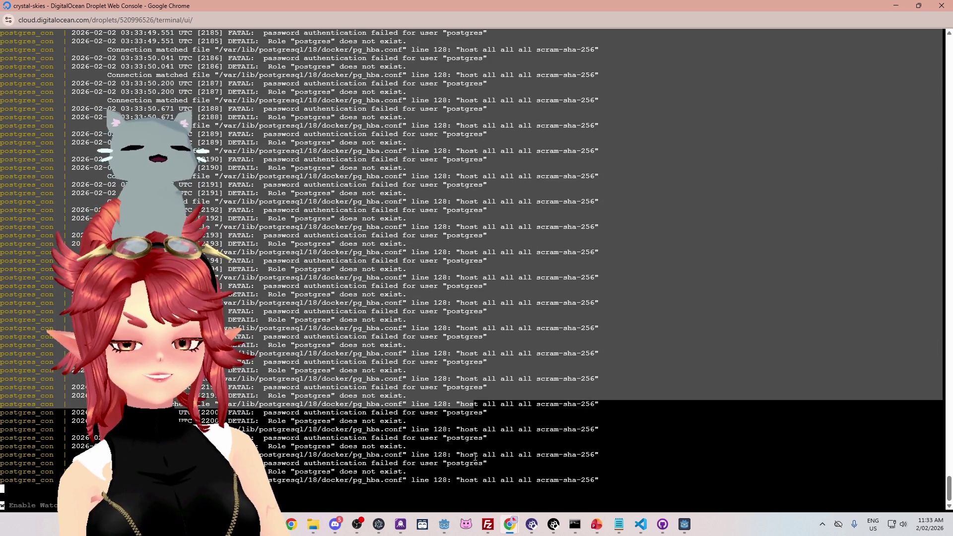
# - Inspect the authentication error lines and enlarge the Godot game view over the output log
pyautogui.click(321, 357)
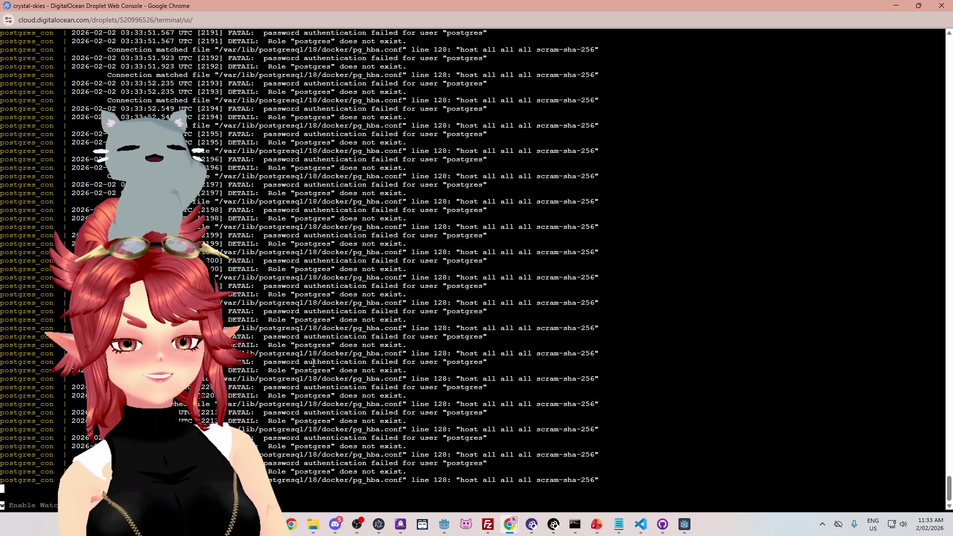
pyautogui.moveTo(250, 350); pyautogui.dragTo(418, 235)
pyautogui.click(218, 238)
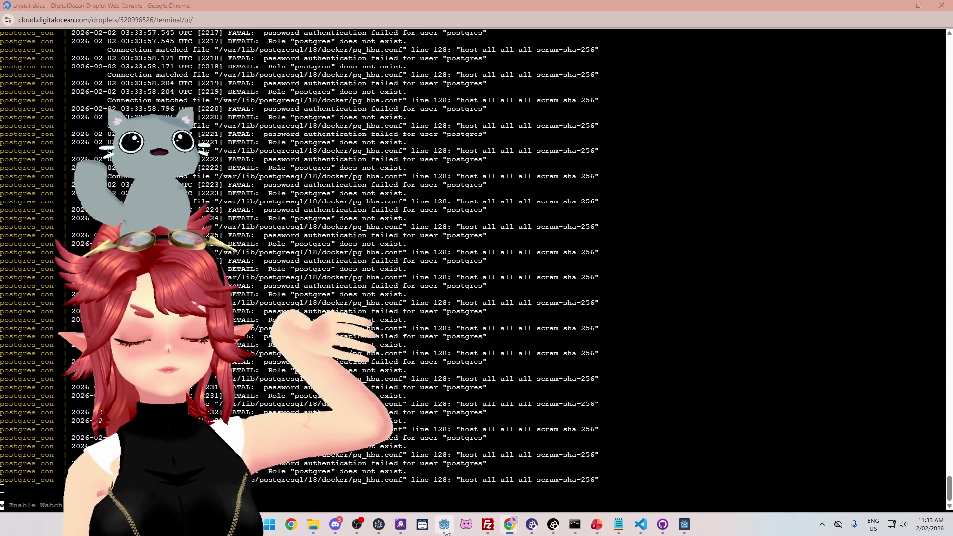
pyautogui.hotkey('alt', 'Tab')
pyautogui.moveTo(542, 335); pyautogui.dragTo(596, 512)
pyautogui.moveTo(509, 524)
pyautogui.click(563, 469)
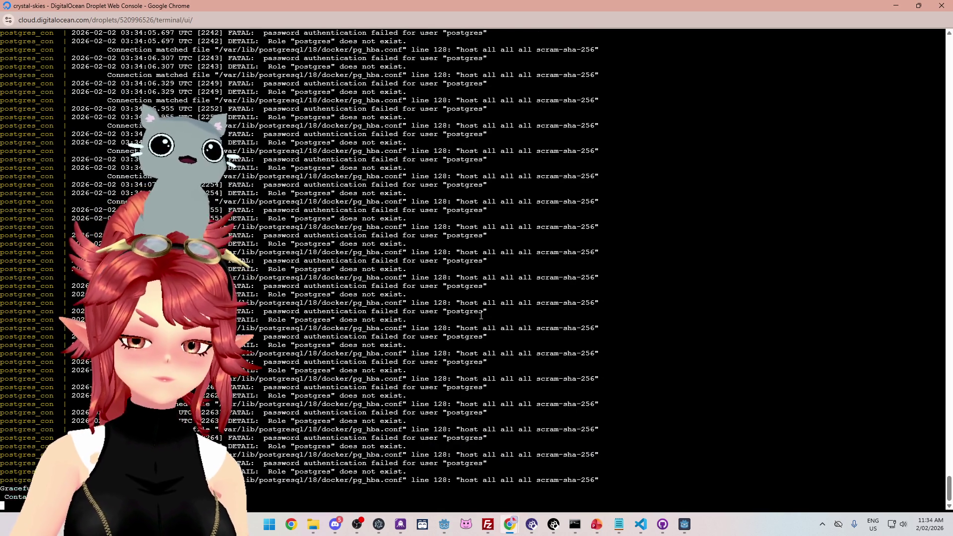
# - Restart the server stack with docker compose up, appending its output to log.txt
pyautogui.hotkey('ctrl', 'c')
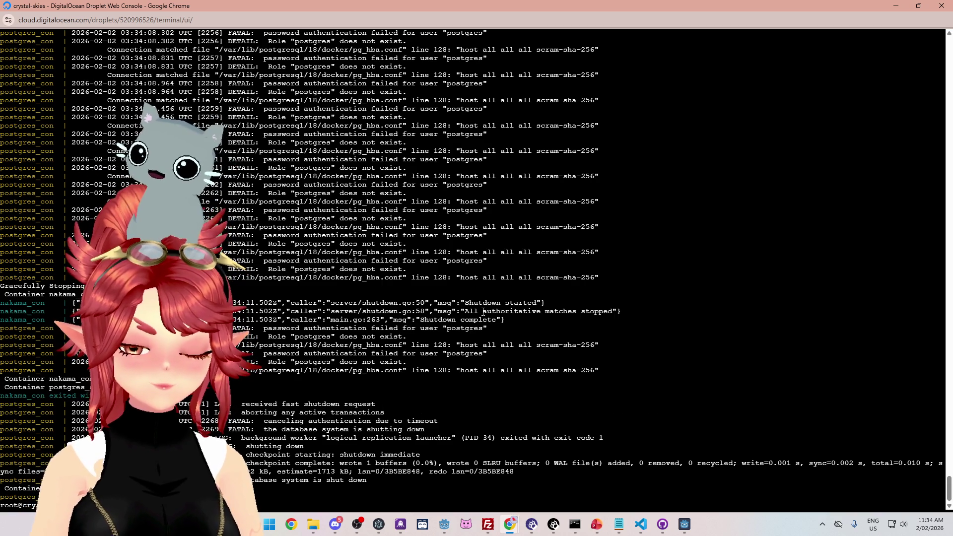
pyautogui.write('txtx')
pyautogui.press('Return')
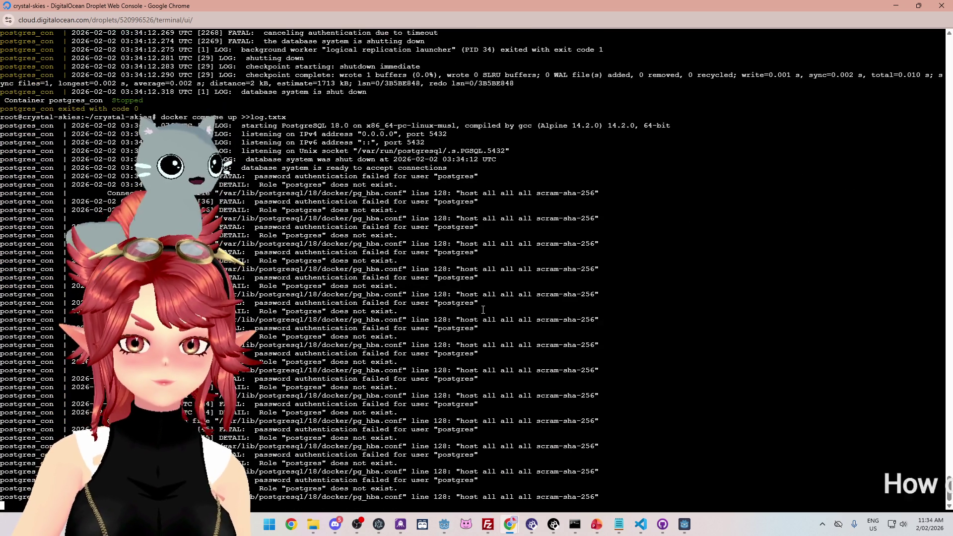
pyautogui.hotkey('ctrl', 'c')
pyautogui.press('Up')
pyautogui.press('BackSpace')
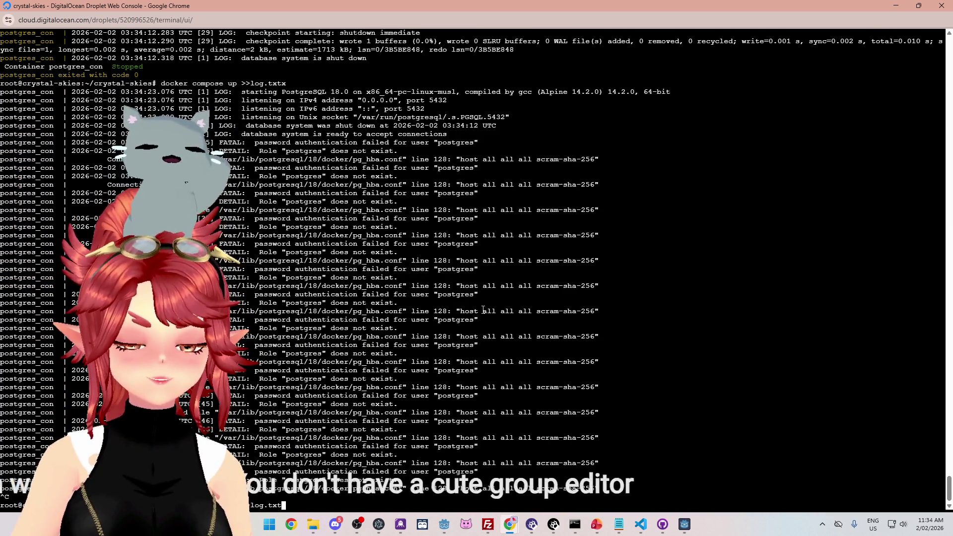
pyautogui.press('Return')
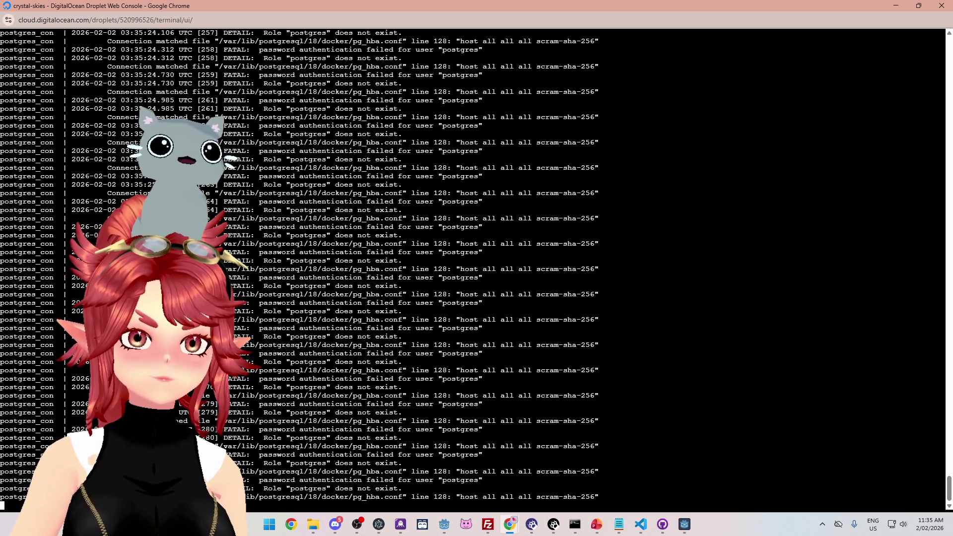
pyautogui.click(445, 524)
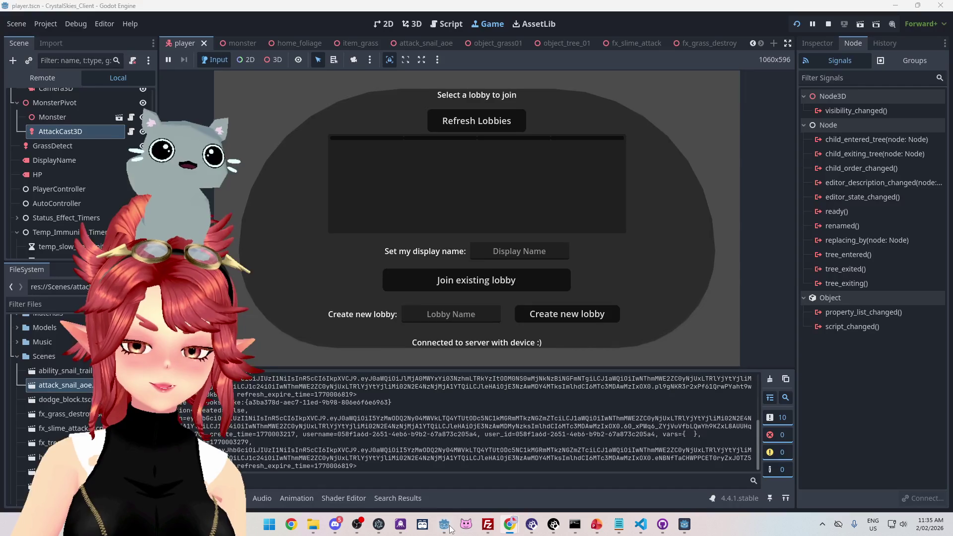
# - Enter a display name and lobby name, then try creating the new lobby
pyautogui.click(549, 253)
pyautogui.write('Phwee')
pyautogui.press('Tab')
pyautogui.press('Tab')
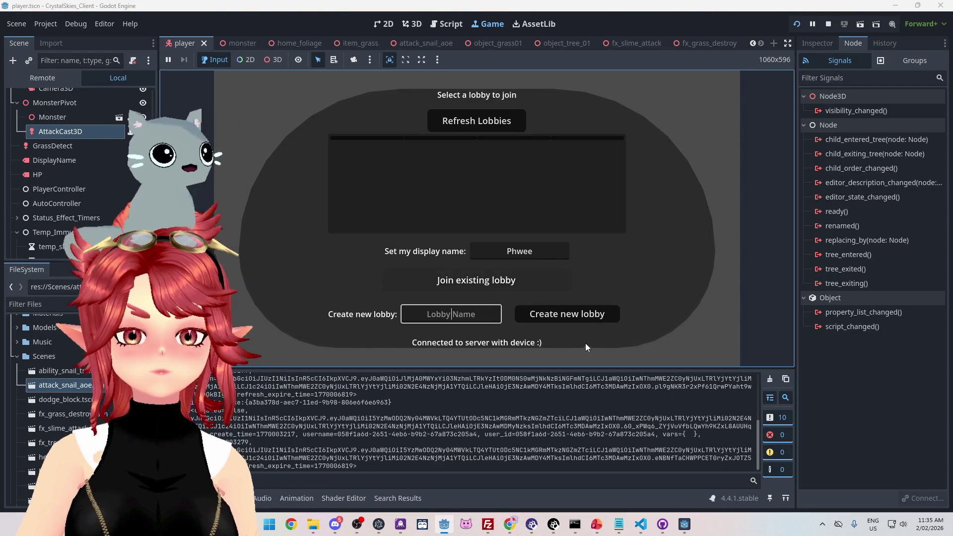
pyautogui.write('Phwee')
pyautogui.click(581, 319)
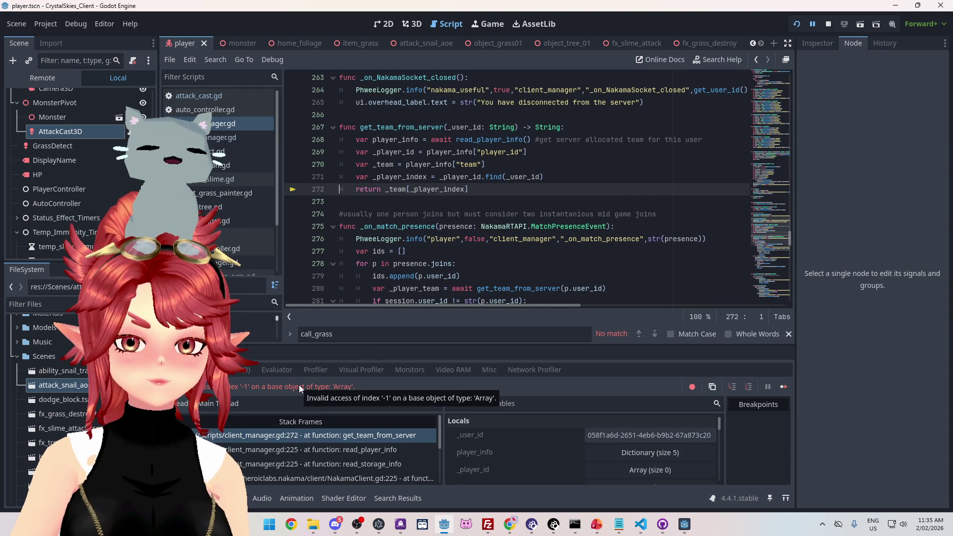
# - Glance at the Nakama dashboard, hide it, and stop the crashed game
pyautogui.moveTo(510, 524)
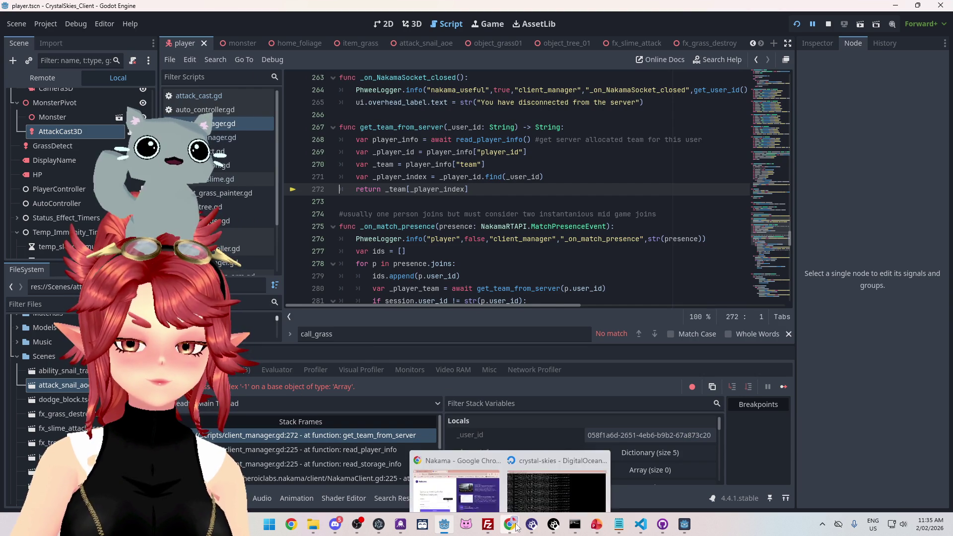
pyautogui.click(462, 482)
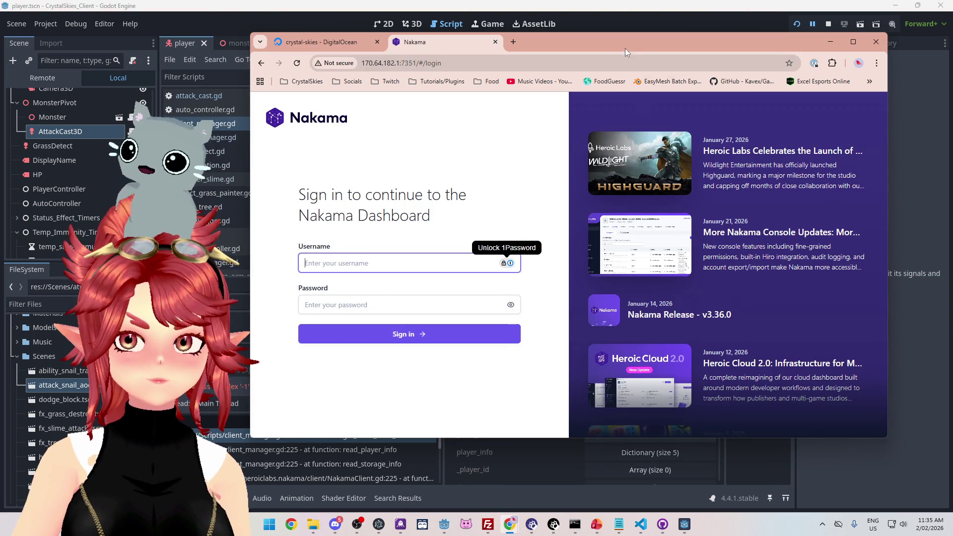
pyautogui.press('super+Down')
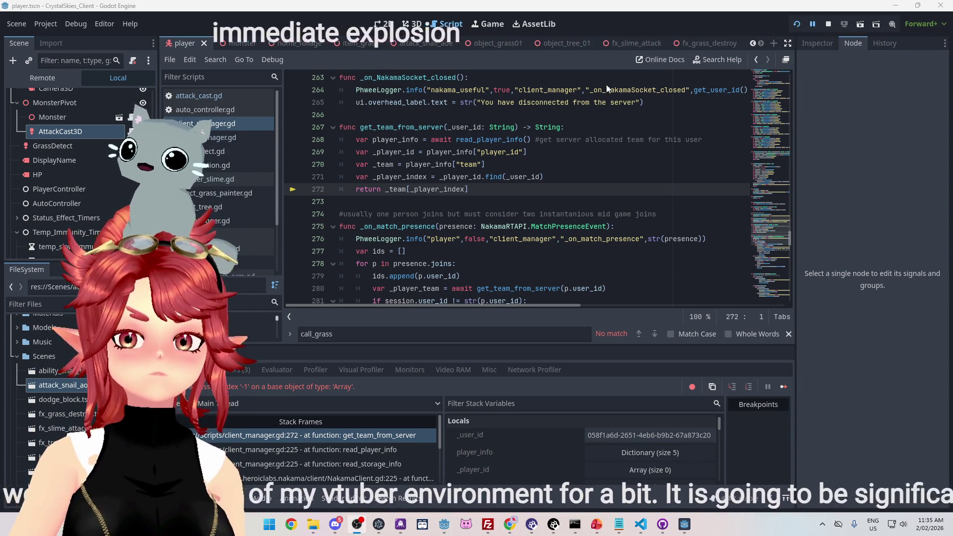
pyautogui.click(835, 25)
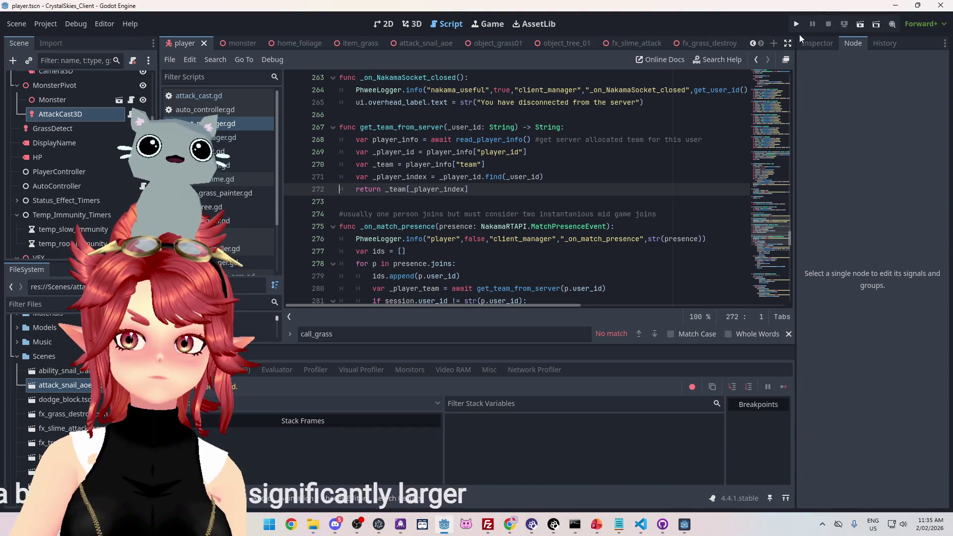
# - Relaunch the client, enter a display name and lobby name 'asdf', and create the lobby
pyautogui.click(799, 24)
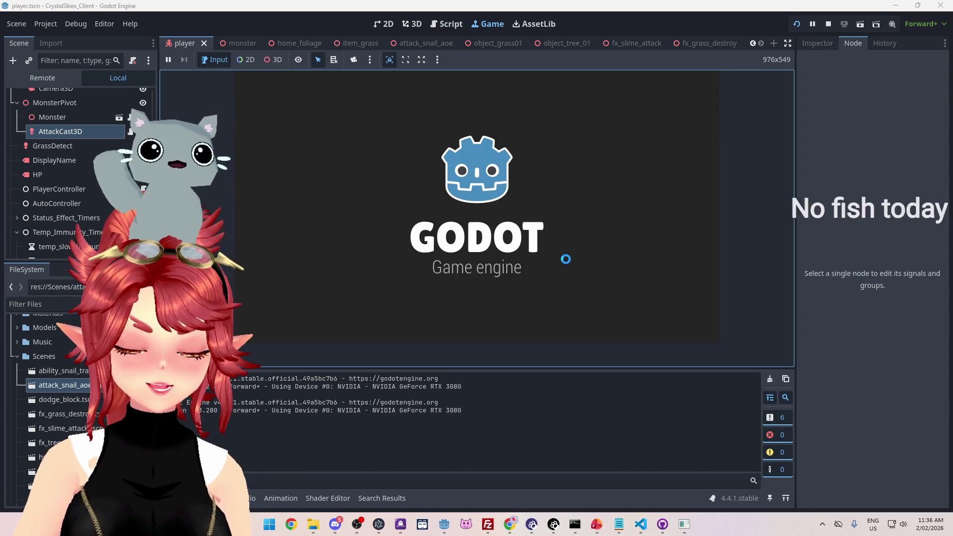
pyautogui.click(536, 251)
pyautogui.write('Phwe')
pyautogui.press('Tab')
pyautogui.press('Tab')
pyautogui.write('asdf')
pyautogui.click(561, 318)
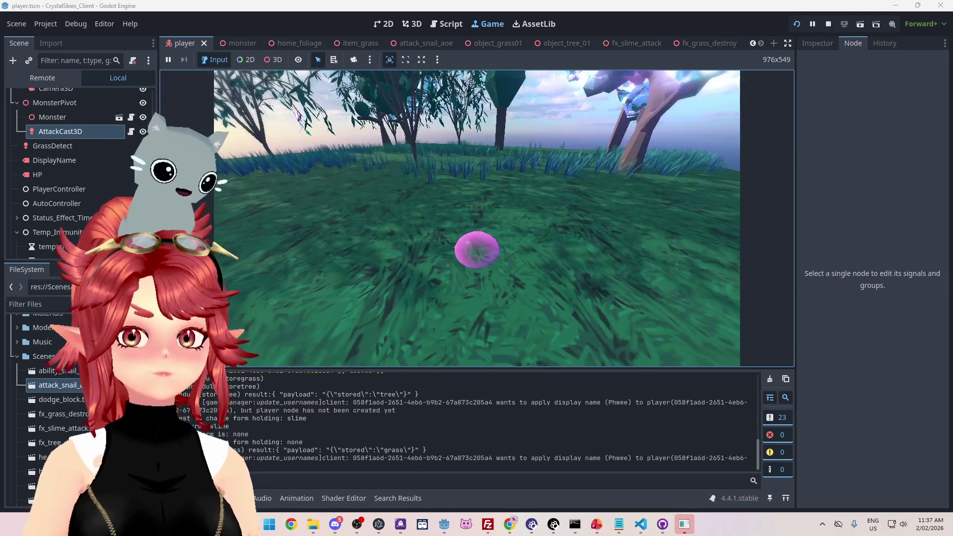
# - Stop the game, check the droplet console logs, then relaunch the client to its lobby screen
pyautogui.press('Escape')
pyautogui.click(827, 24)
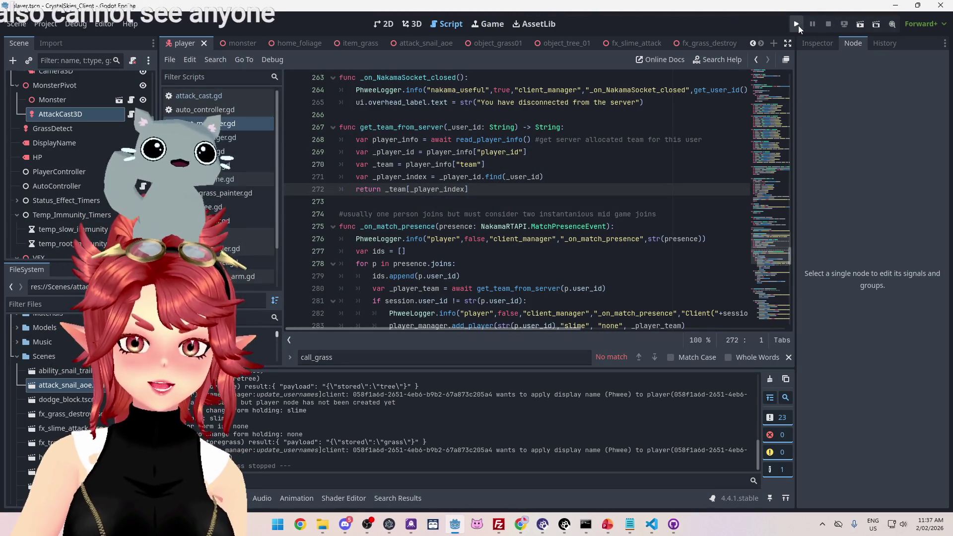
pyautogui.moveTo(528, 521)
pyautogui.click(566, 474)
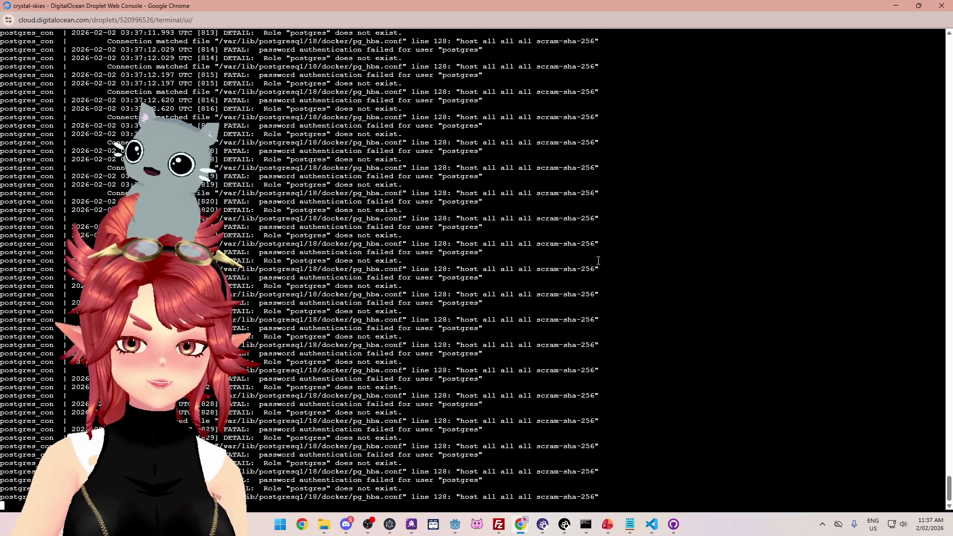
pyautogui.click(895, 5)
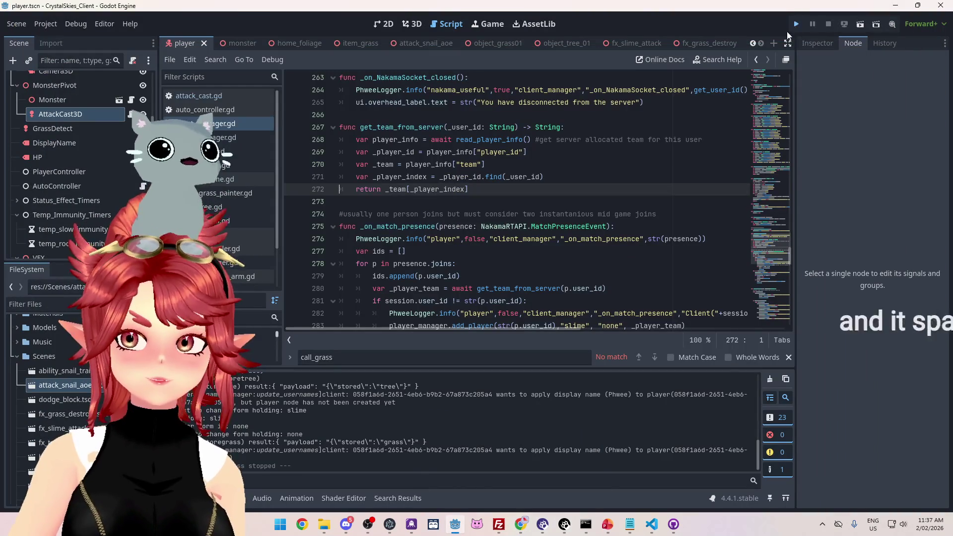
pyautogui.hotkey('ctrl', 's')
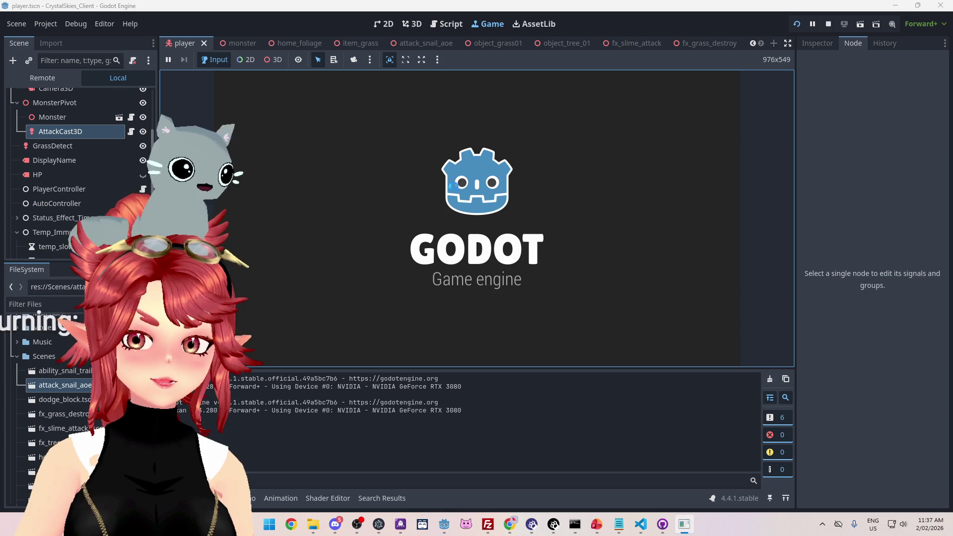
pyautogui.click(513, 244)
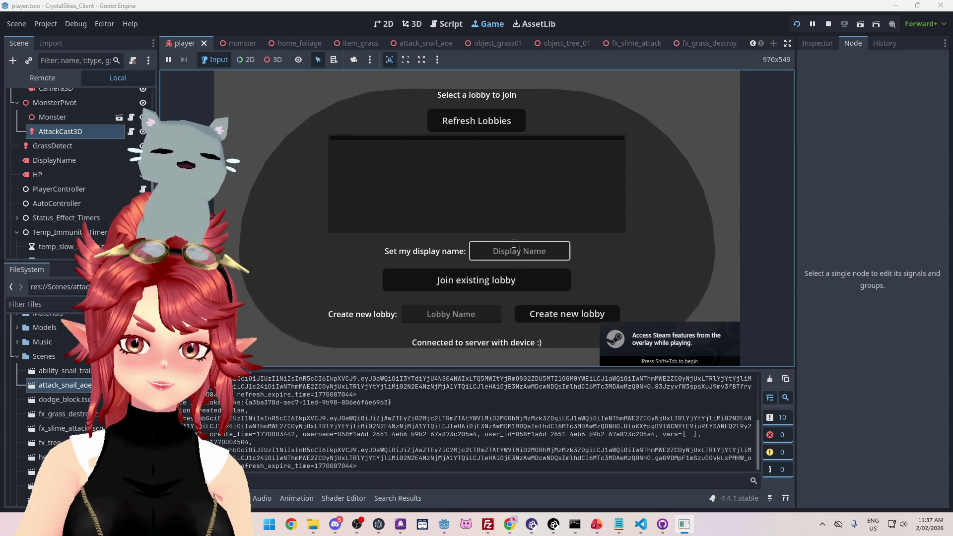
# - Enter a display name and lobby name 'asdd', create the lobby, then open Host Settings in the match
pyautogui.write('hwee')
pyautogui.press('Tab')
pyautogui.press('Tab')
pyautogui.write('asdd')
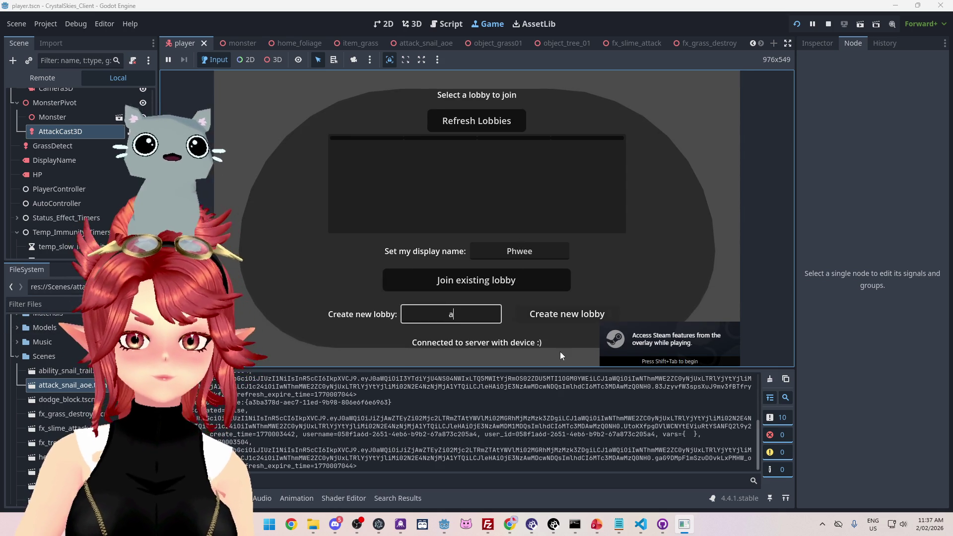
pyautogui.click(561, 314)
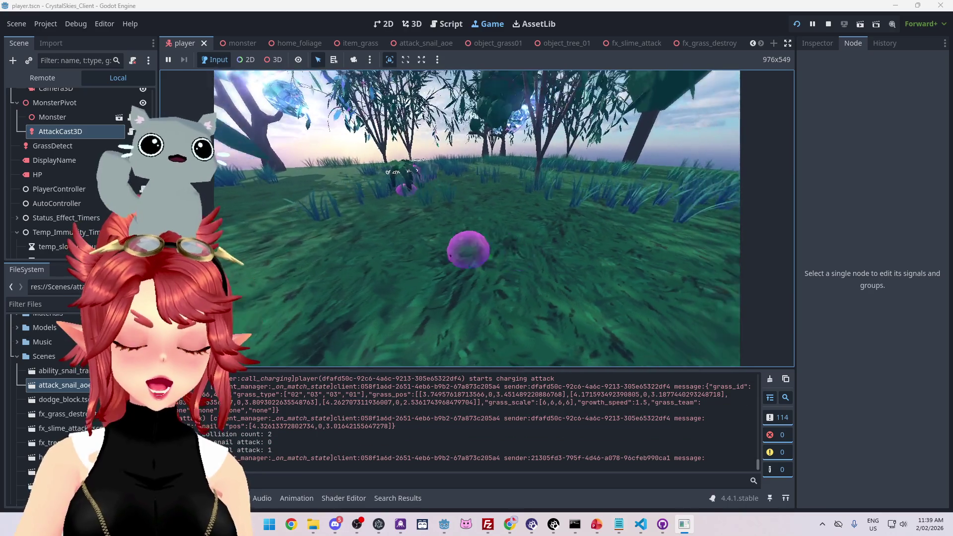
pyautogui.press('Escape')
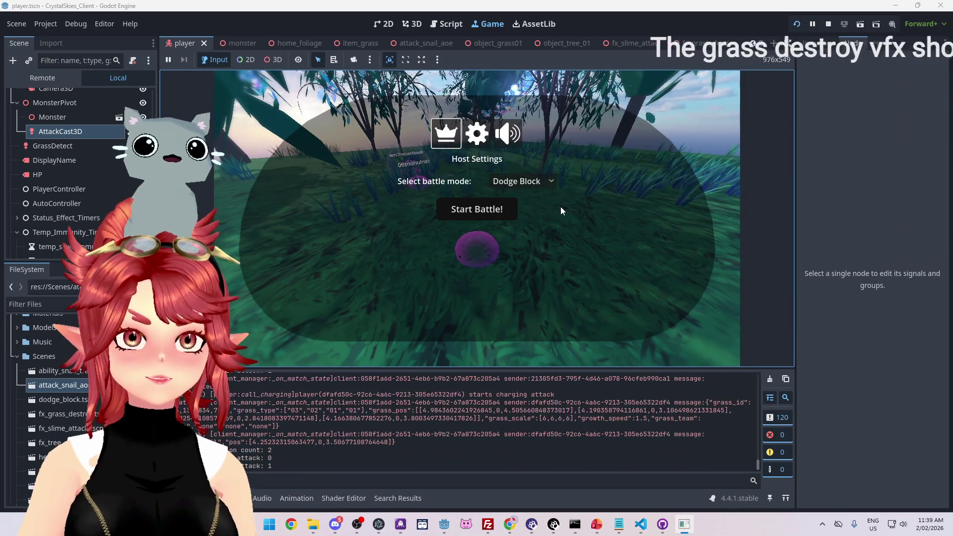
pyautogui.press('Escape')
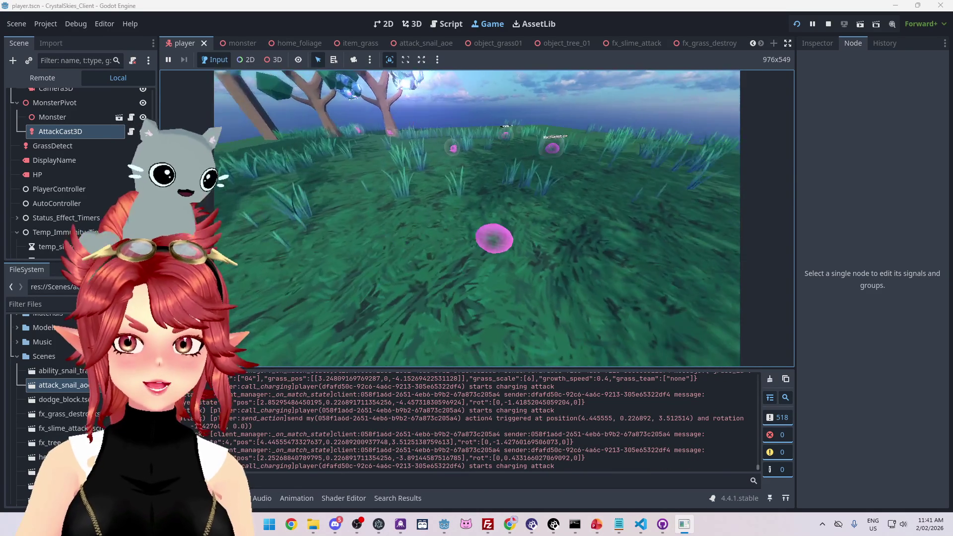
# - Bring up Host Settings and start the Dodge Block battle for all players
pyautogui.press('Escape')
pyautogui.click(492, 200)
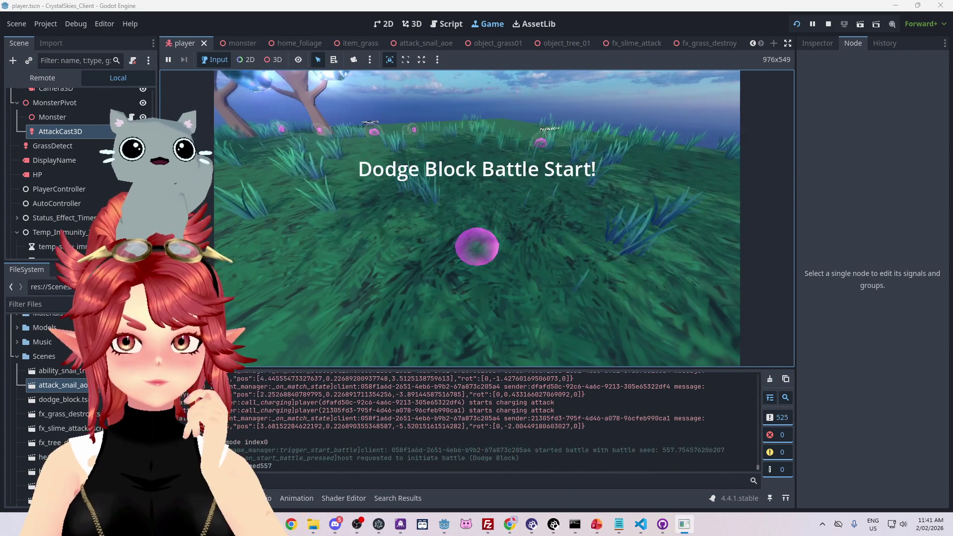